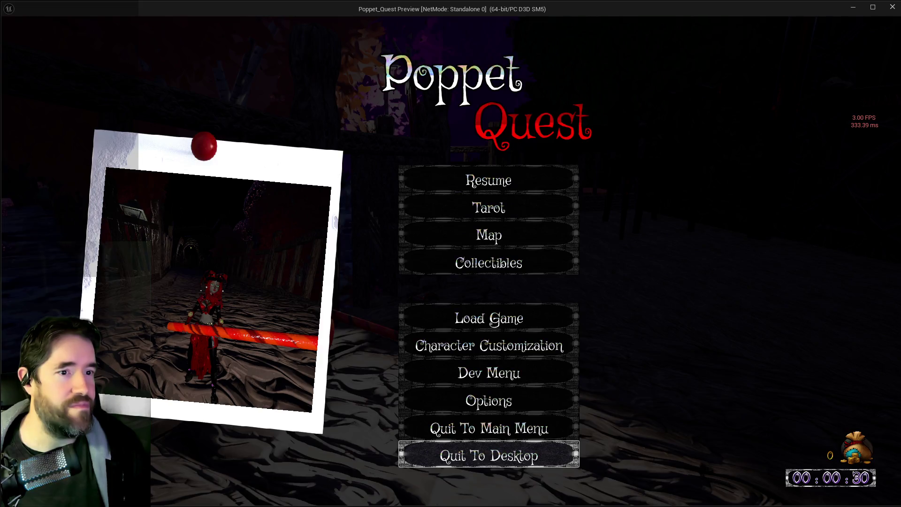
Resume play until collision debug names print, pause, and maximize the Krita screenshot window
click(503, 184)
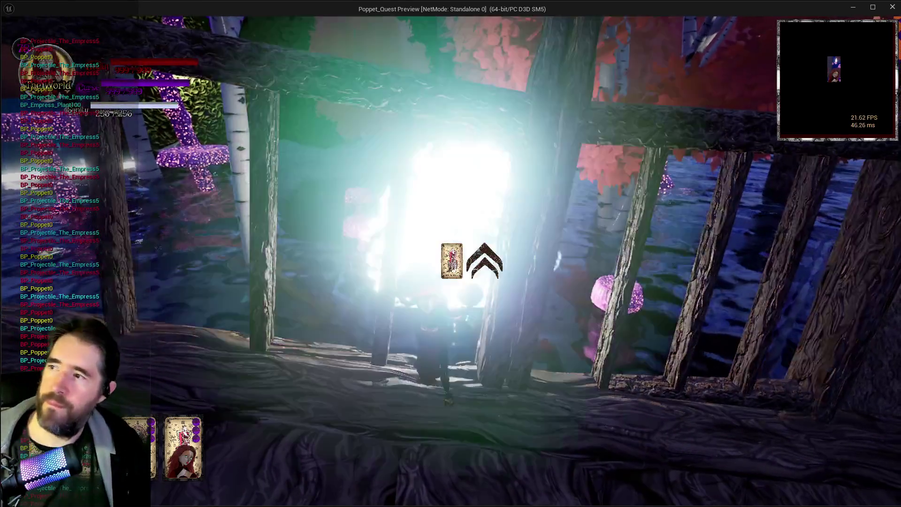
key(Escape)
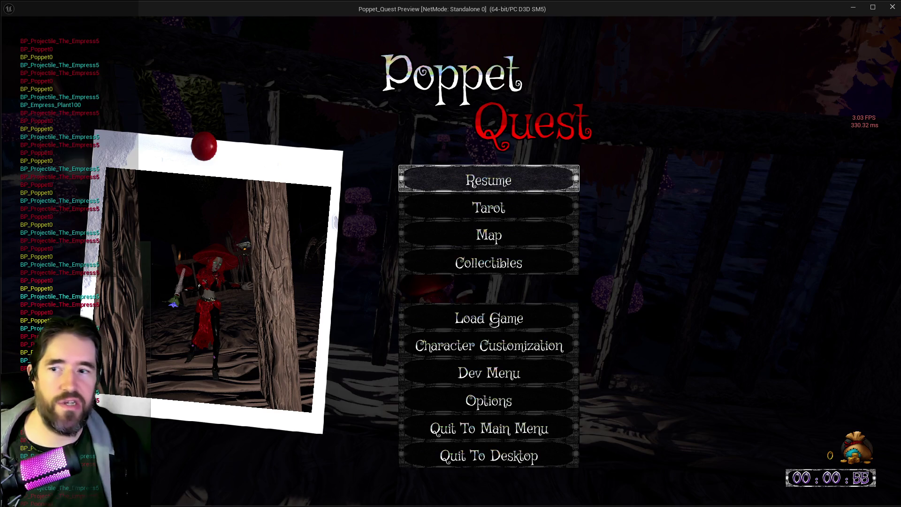
key(alt+Tab)
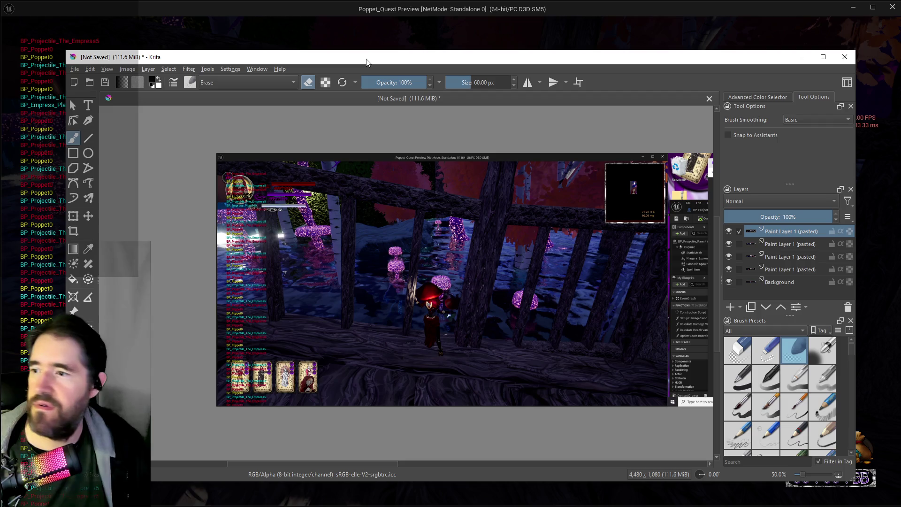
double_click(367, 61)
Zoom into the Krita screenshot to read the debug names, then return to the paused game
scroll(141, 260, up, 5)
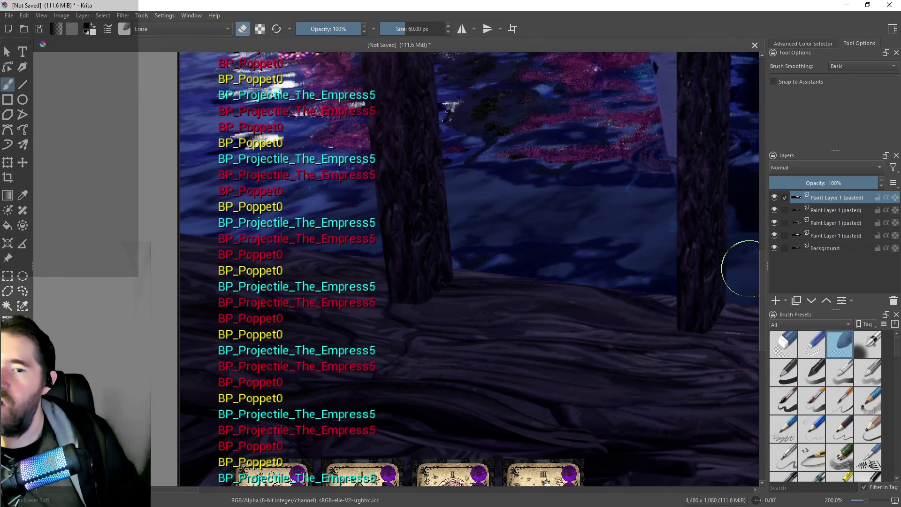
drag(762, 271, 756, 241)
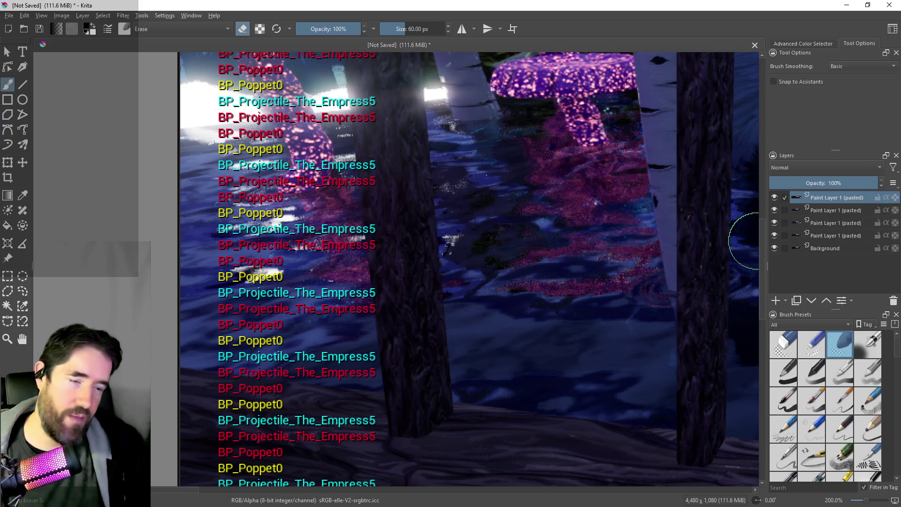
key(alt+Tab)
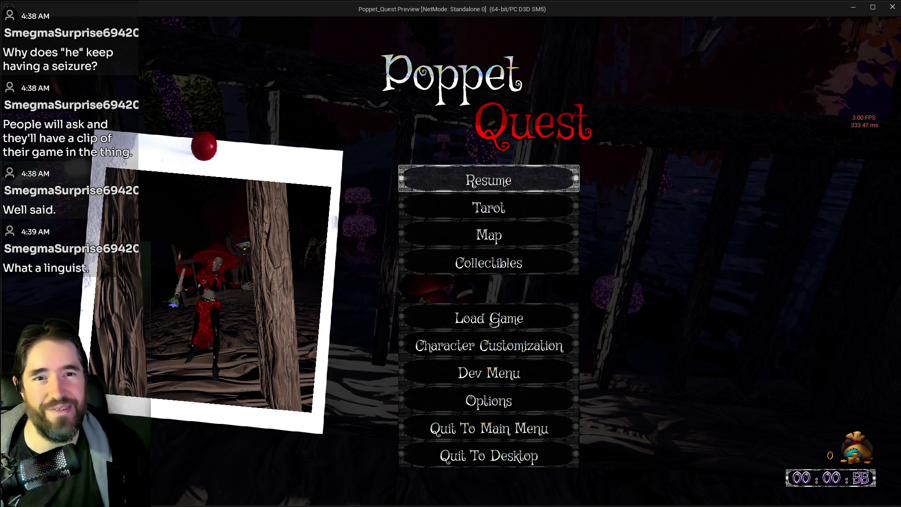
Resume, cast the projectile ability twice to log collisions, pause, and switch to BP_Projectile_Parent
click(473, 180)
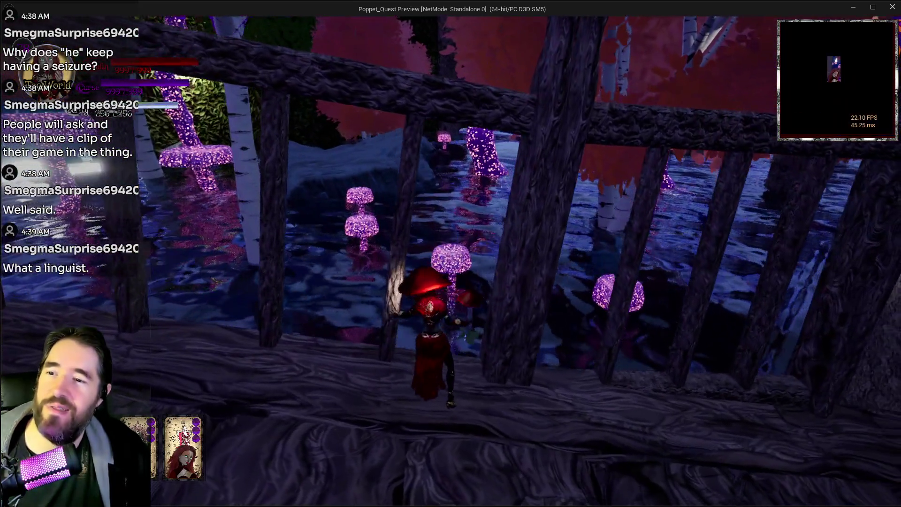
click(451, 261)
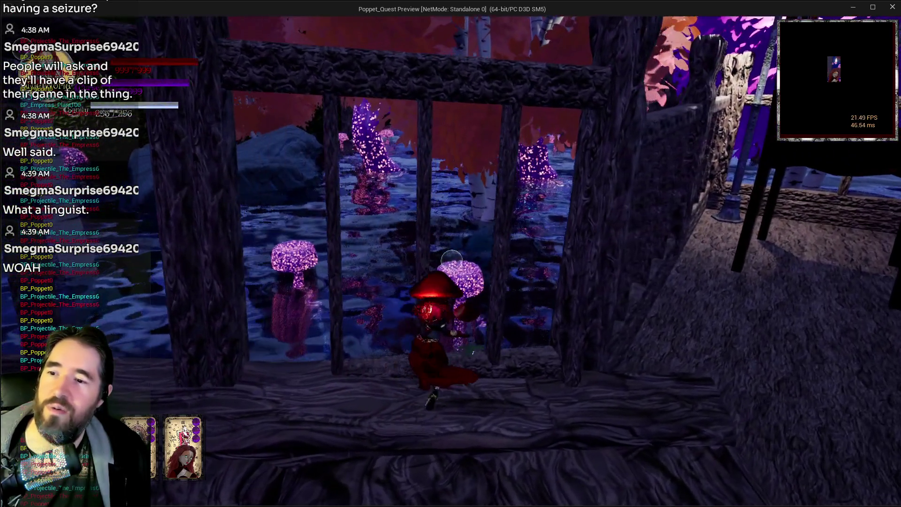
click(451, 261)
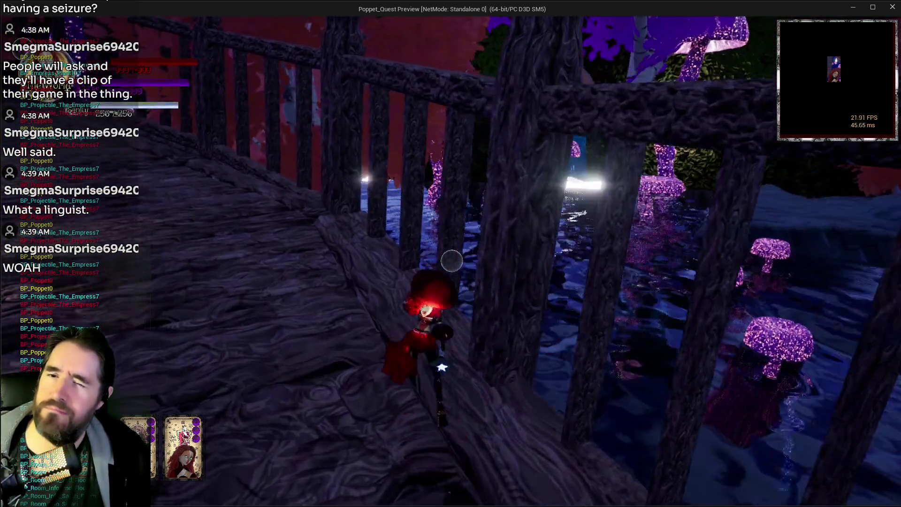
key(Escape)
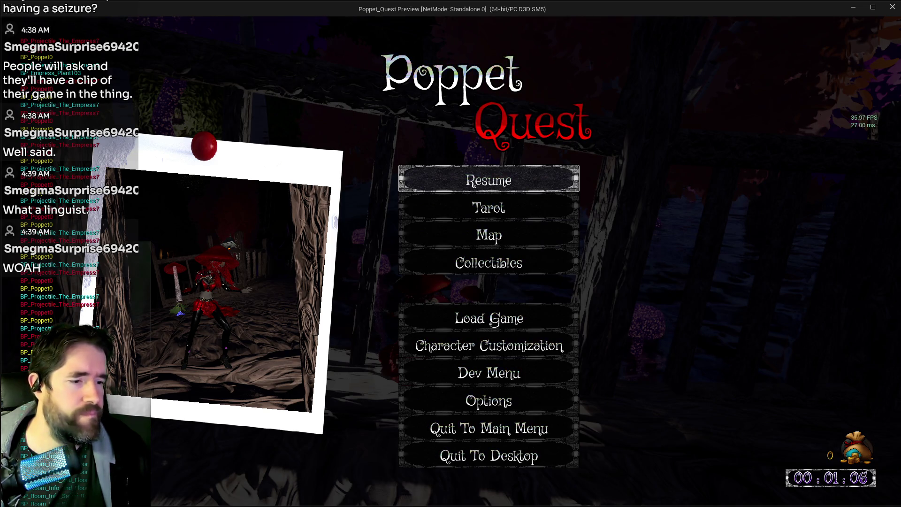
key(alt+Tab)
key(alt+Tab)
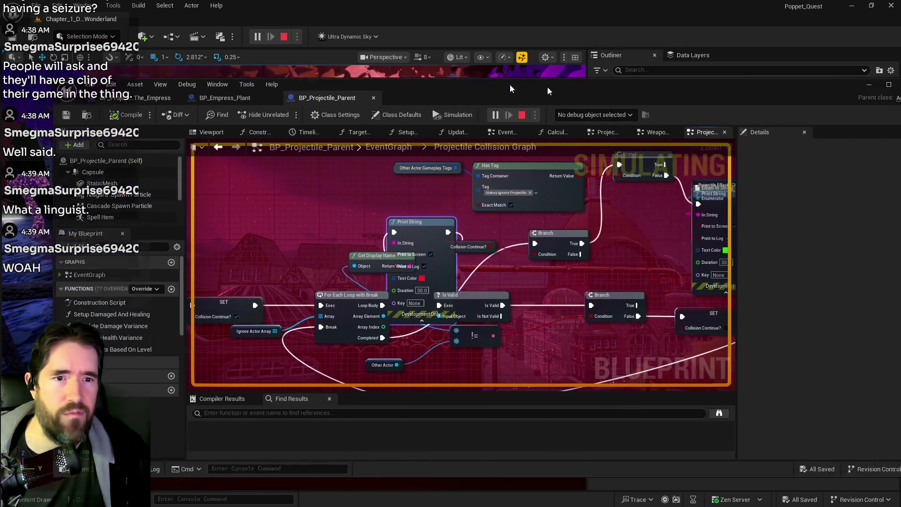
key(alt+Tab)
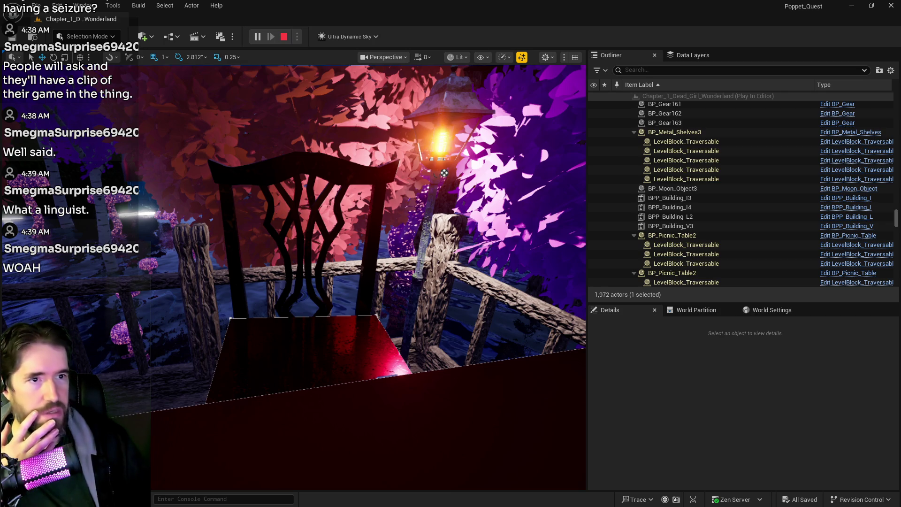
Maximize Krita and zoom out to review the debug messages and health bars
key(alt+Tab)
double_click(556, 8)
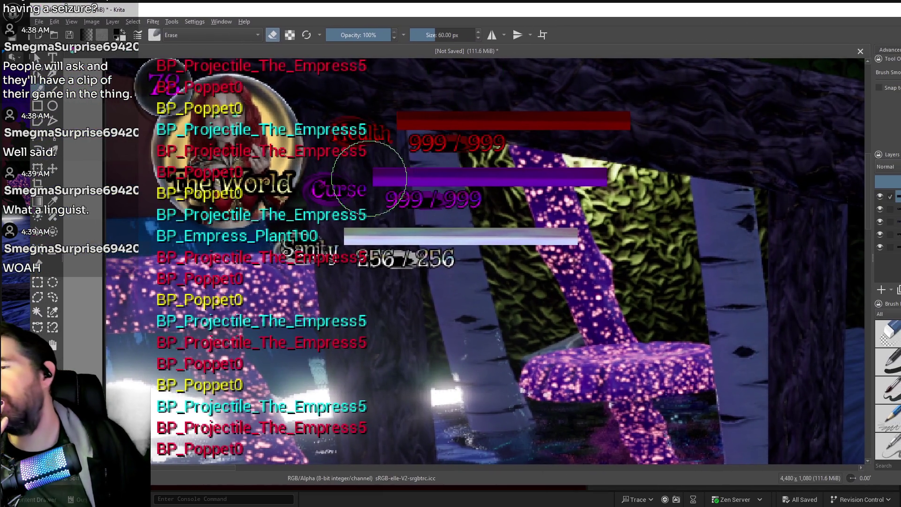
scroll(305, 267, down, 1)
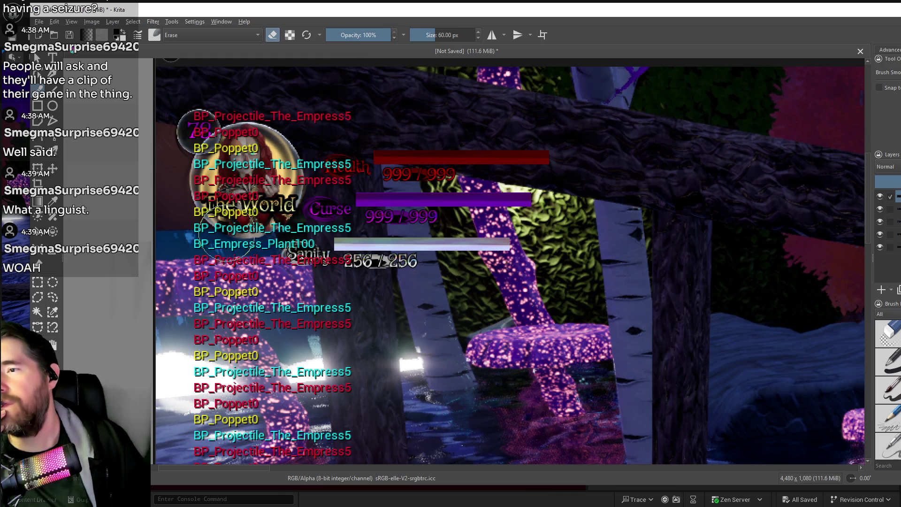
Move Krita aside and maximize the BP_Projectile_Parent blueprint editor
key(super+shift+Right)
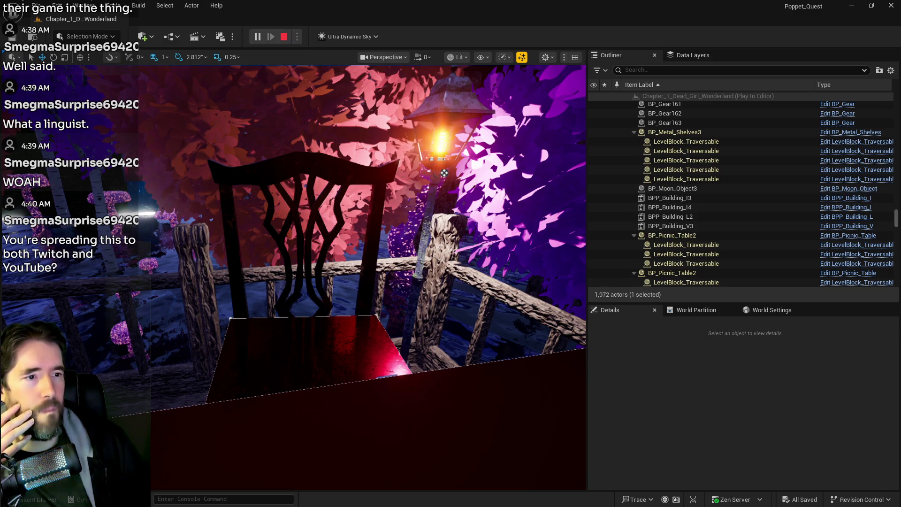
drag(900, 121, 674, 120)
double_click(676, 121)
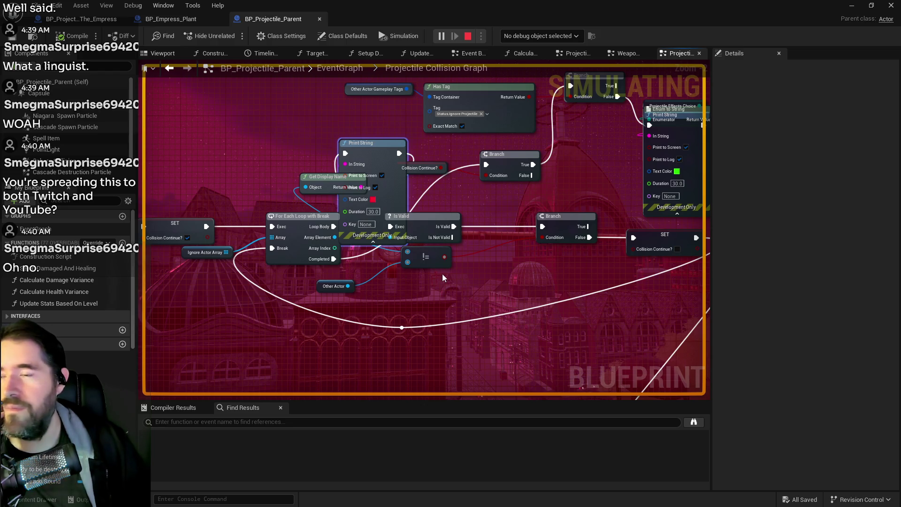
Move Get Display Name up-left and the Collision Continue? getter down-right
drag(329, 185, 279, 173)
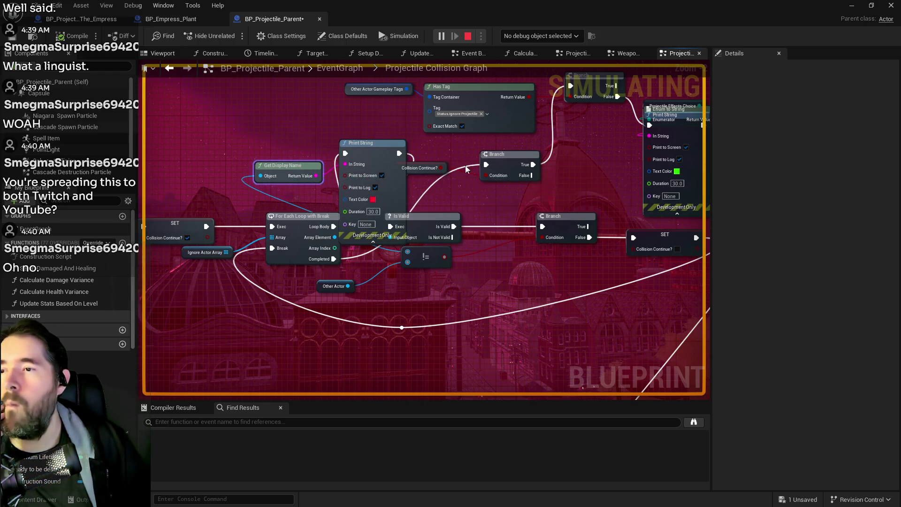
scroll(469, 198, down, 1)
drag(469, 198, 439, 237)
click(402, 211)
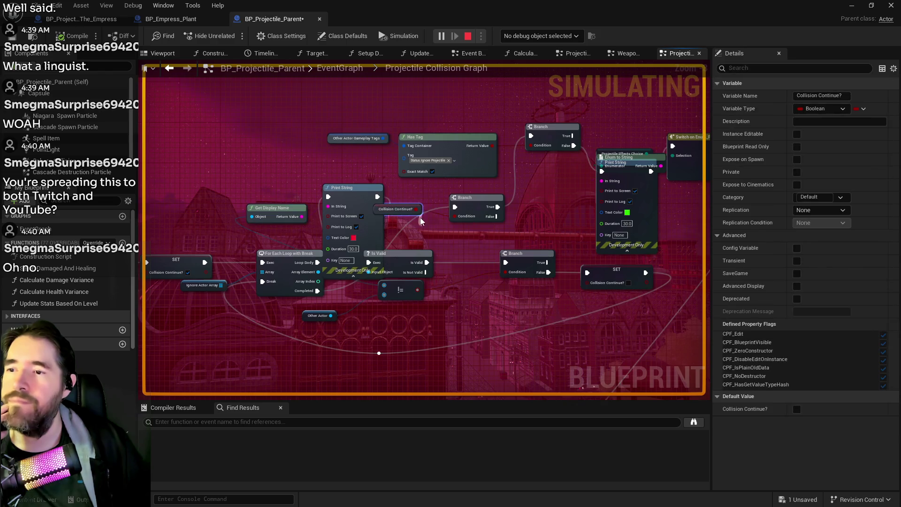
drag(419, 206, 439, 217)
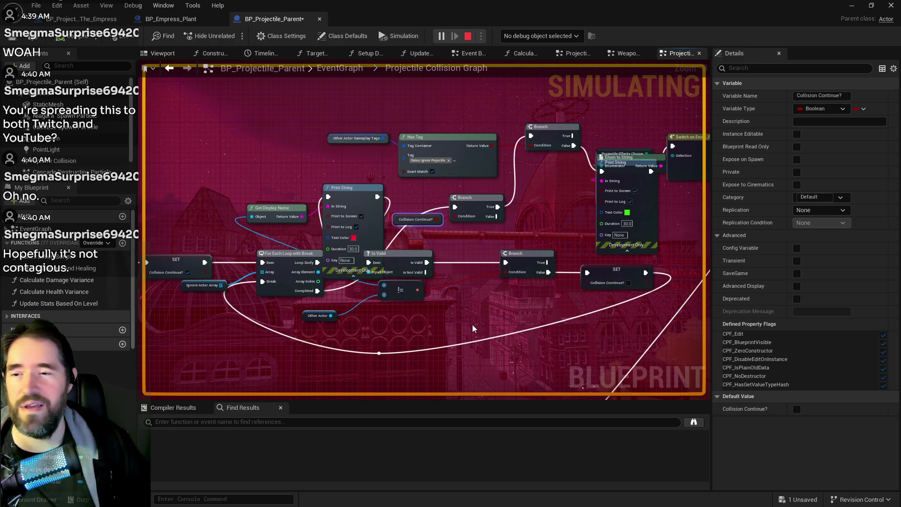
Shift ForEachLoopWithBreak slightly left and Is Valid further right to clear the overlap
drag(470, 320, 542, 326)
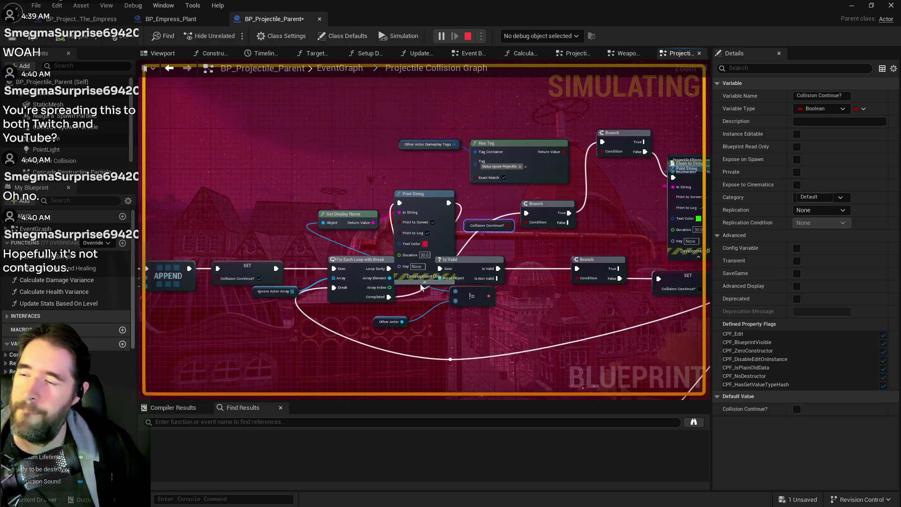
mouse_move(348, 261)
mouse_down()
mouse_move(333, 268)
mouse_move(338, 262)
mouse_up()
drag(468, 261, 508, 263)
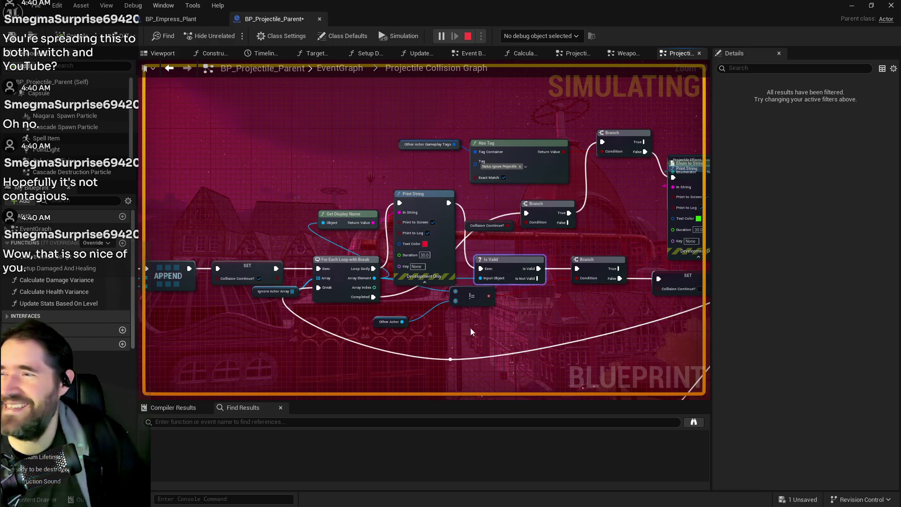
Lift the Print String node off Enum to String, then stop the running simulation
drag(645, 245, 520, 250)
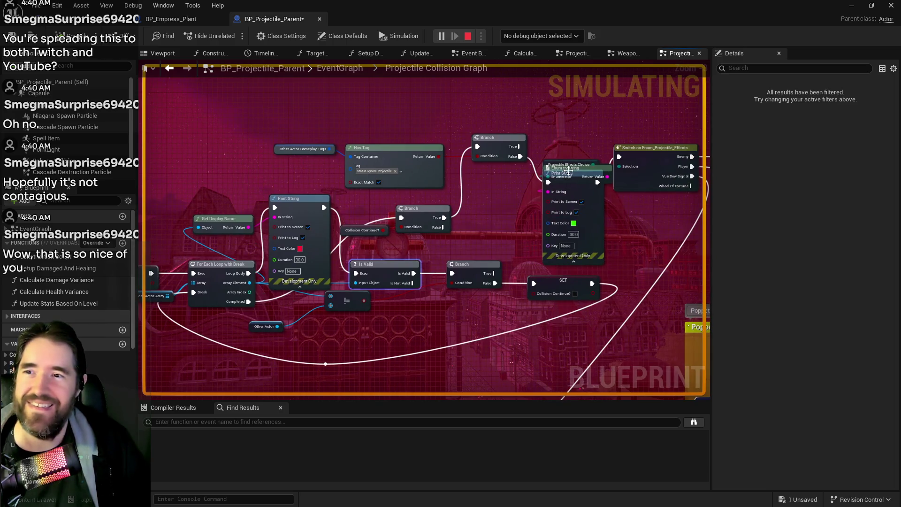
drag(593, 200, 597, 98)
drag(511, 265, 551, 295)
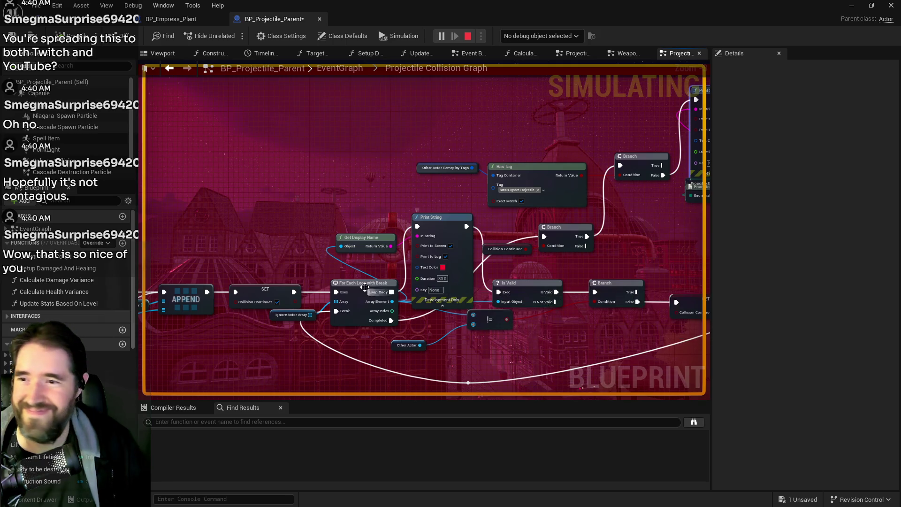
drag(484, 294, 452, 266)
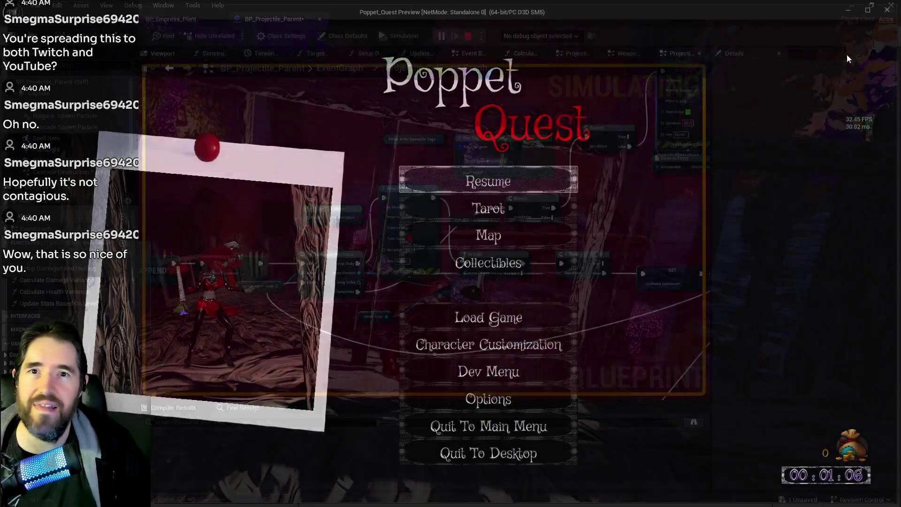
key(Escape)
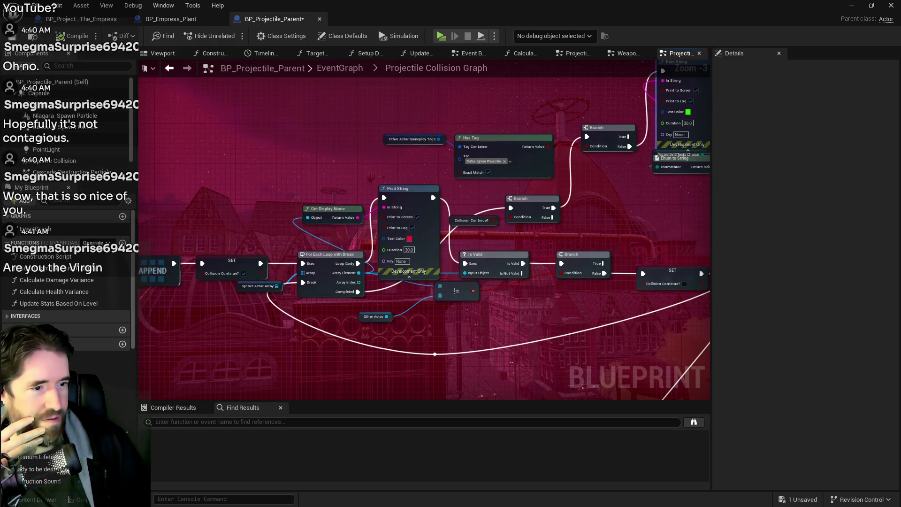
Reposition the yellow Print String node up and right, toggling its advanced pins along the way
mouse_move(416, 20)
mouse_down()
mouse_move(577, 73)
mouse_move(710, 238)
mouse_move(392, 109)
mouse_move(340, 36)
mouse_move(440, 57)
mouse_move(413, 1)
mouse_up()
scroll(338, 145, down, 2)
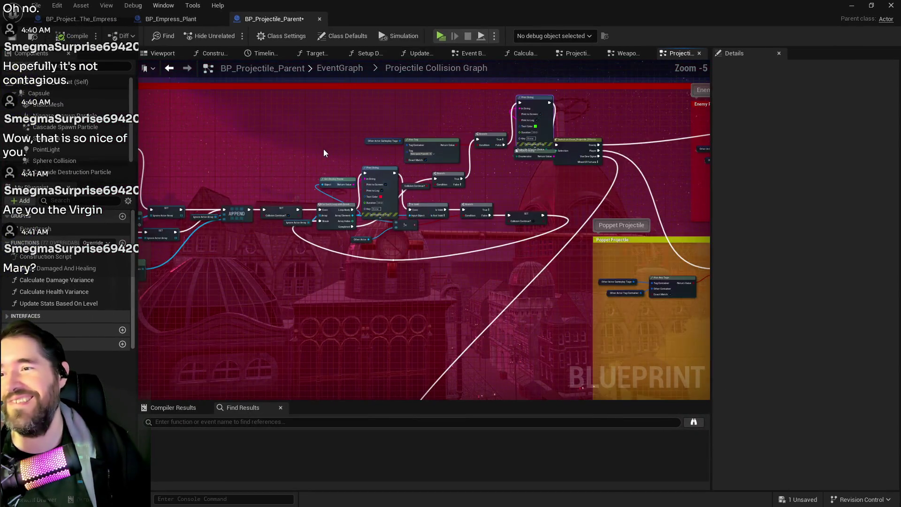
mouse_move(323, 148)
mouse_down()
mouse_move(518, 150)
mouse_move(346, 182)
mouse_up()
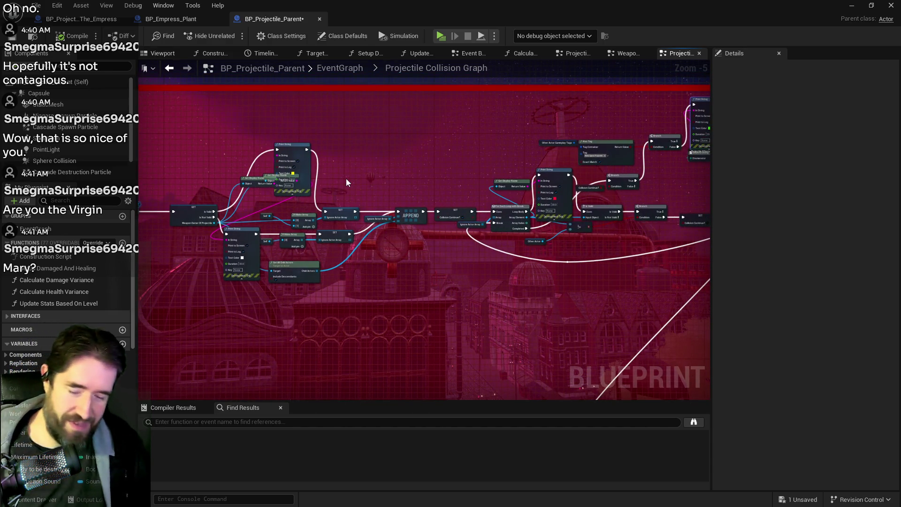
drag(357, 179, 466, 176)
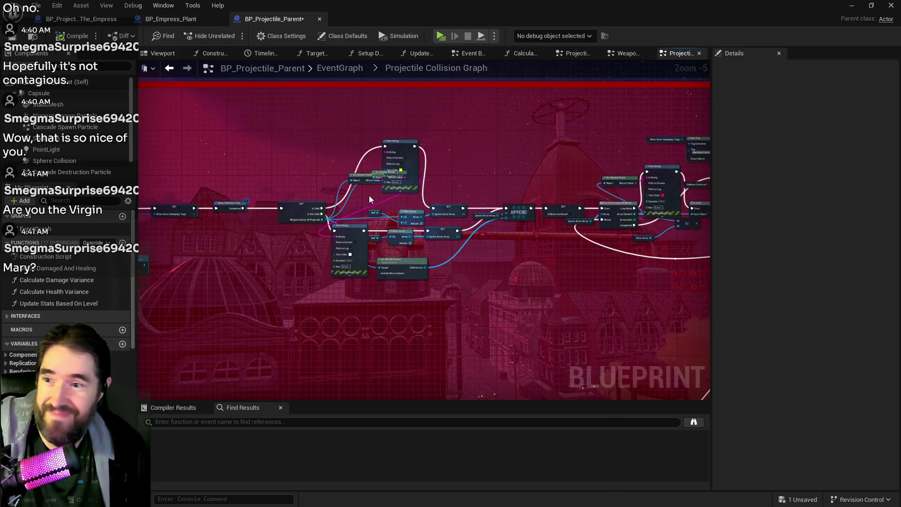
scroll(369, 195, up, 3)
mouse_move(431, 202)
mouse_down()
mouse_move(475, 187)
mouse_move(487, 161)
mouse_move(432, 146)
mouse_up()
click(431, 146)
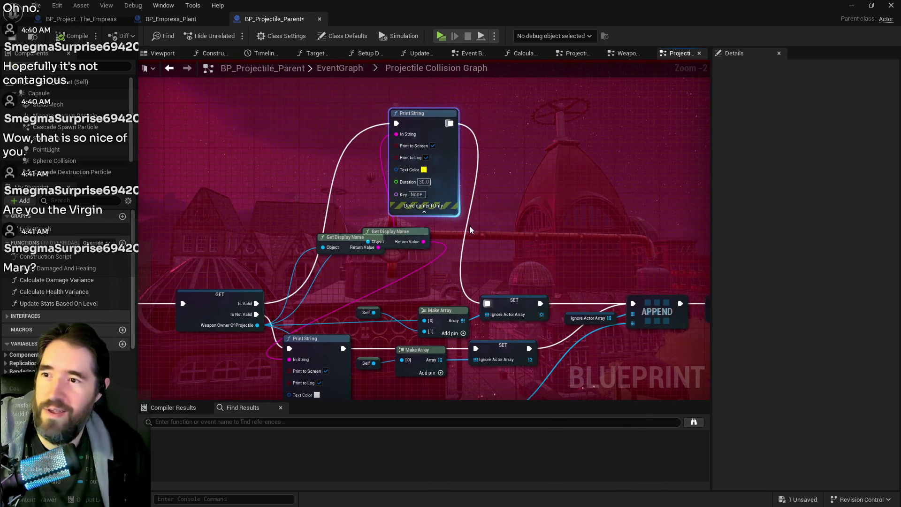
click(424, 212)
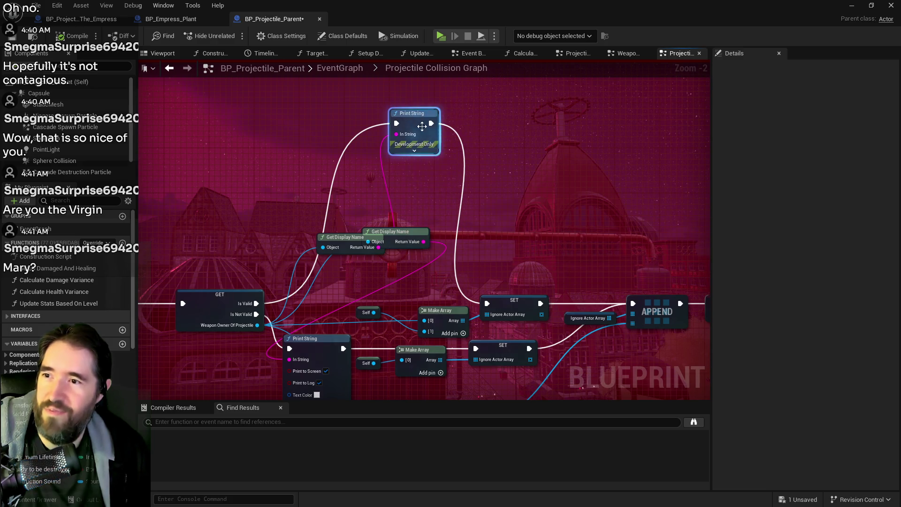
drag(403, 149, 415, 194)
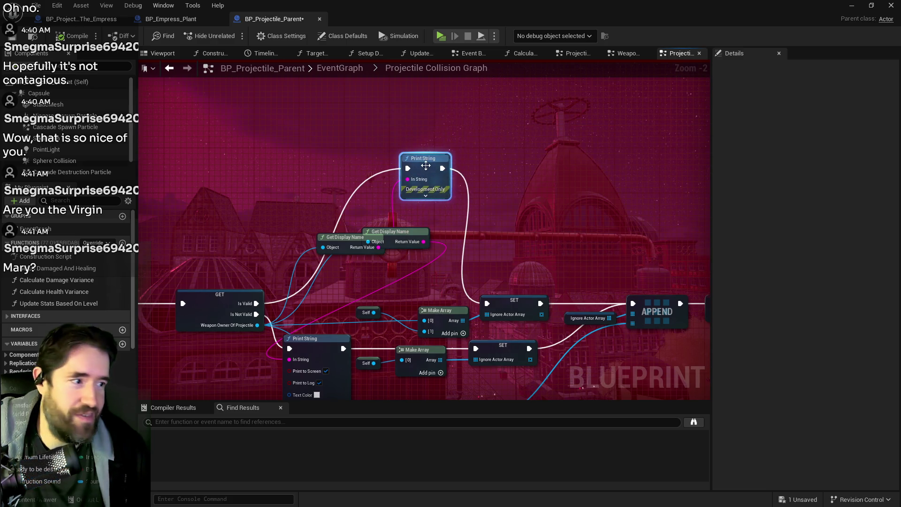
click(425, 196)
mouse_move(439, 160)
mouse_down()
mouse_move(464, 105)
mouse_move(419, 109)
mouse_up()
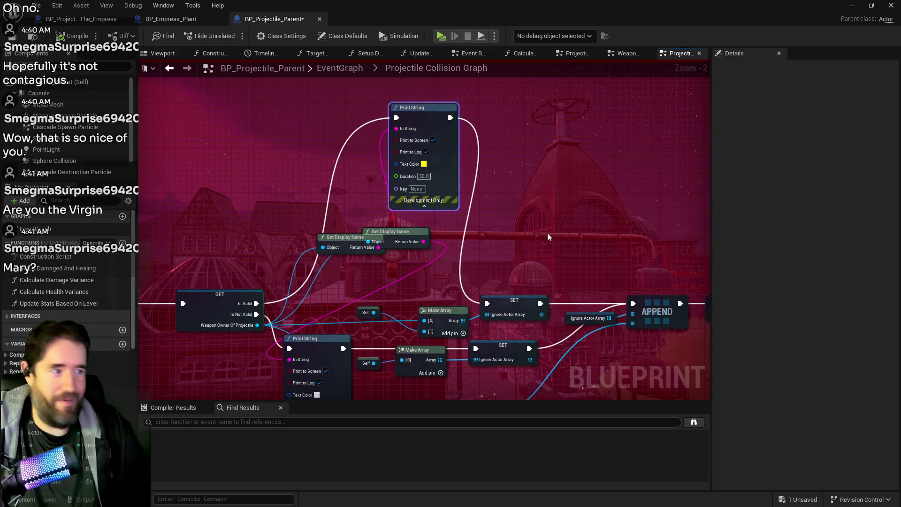
Pull the second Get Display Name node down-right off the first one
drag(548, 244, 635, 193)
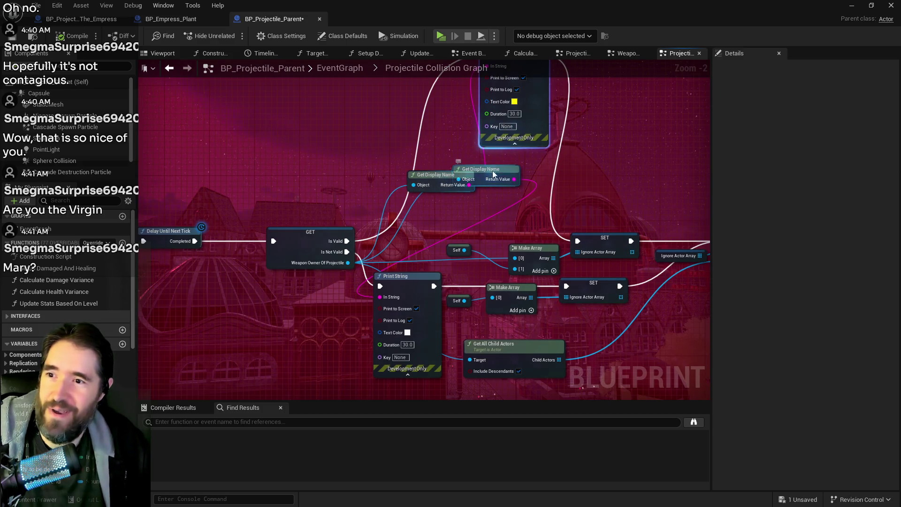
mouse_move(492, 171)
mouse_down()
mouse_move(508, 208)
mouse_move(482, 217)
mouse_up()
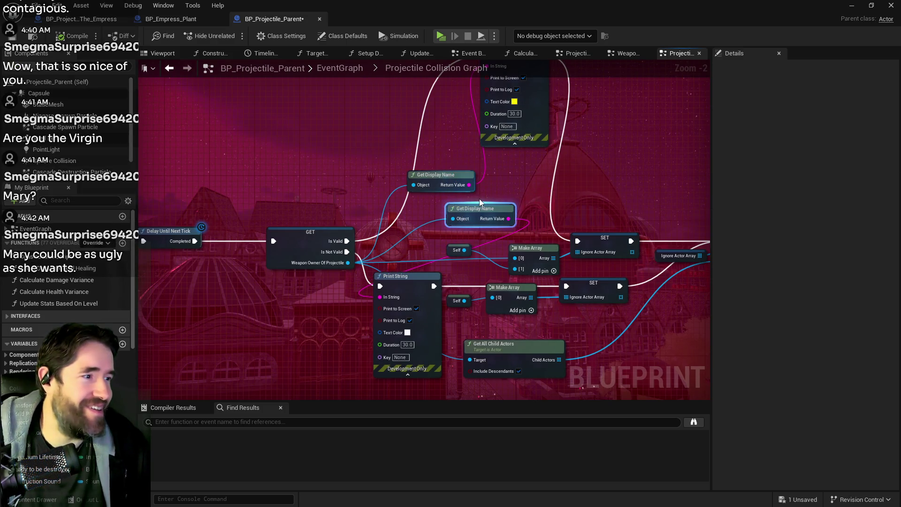
mouse_move(292, 301)
mouse_down()
mouse_move(430, 277)
mouse_move(319, 237)
mouse_up()
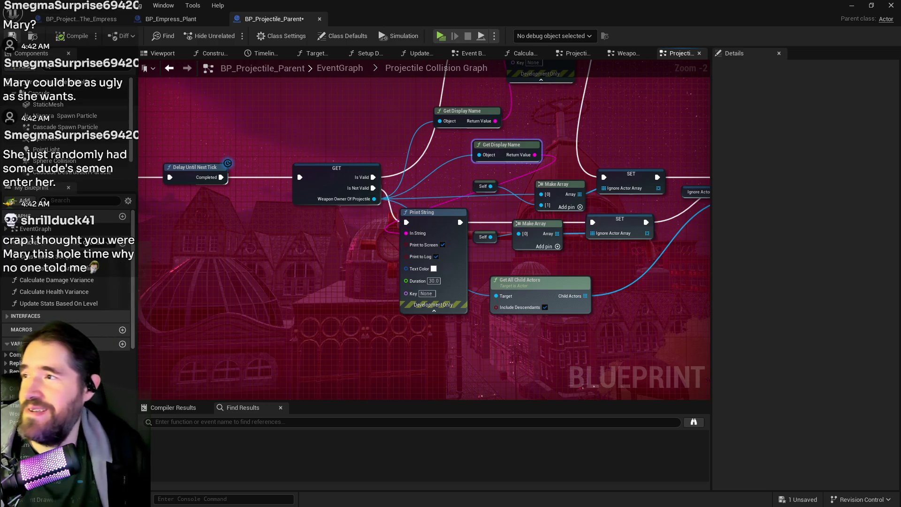
Save BP_Projectile_Parent with Ctrl+S, then review the APPEND, SET and Print String nodes
key(ctrl+s)
mouse_move(590, 259)
mouse_down()
mouse_move(439, 262)
mouse_move(491, 261)
mouse_up()
mouse_move(623, 281)
mouse_down()
mouse_move(593, 277)
mouse_move(545, 305)
mouse_move(605, 313)
mouse_move(571, 307)
mouse_up()
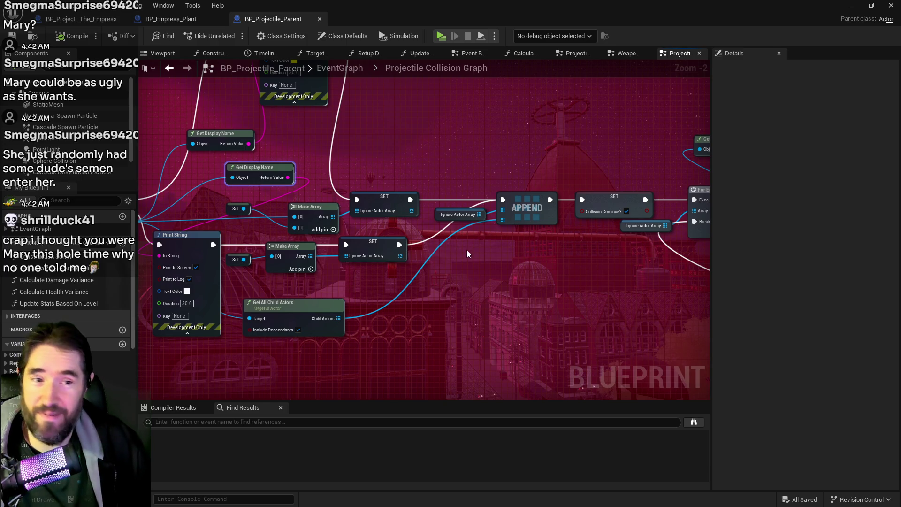
drag(470, 258, 503, 264)
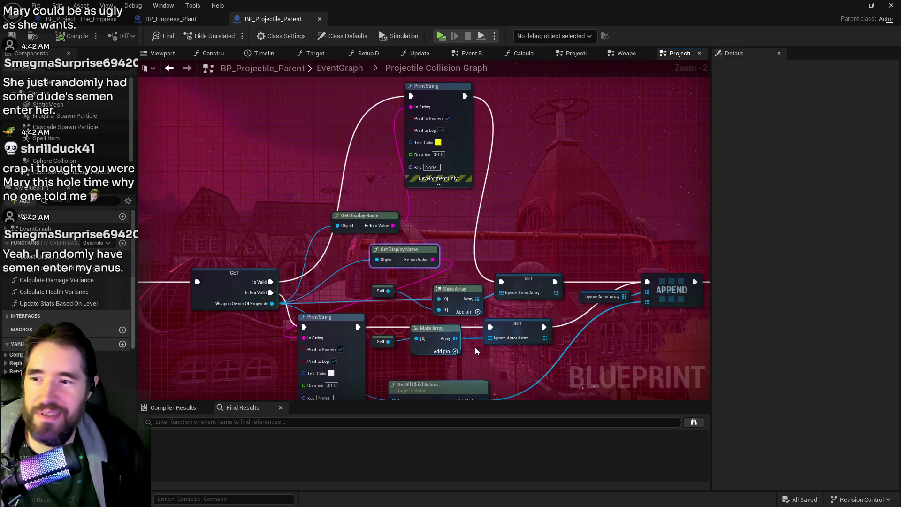
mouse_move(475, 347)
mouse_down()
mouse_move(519, 290)
mouse_move(494, 382)
mouse_up()
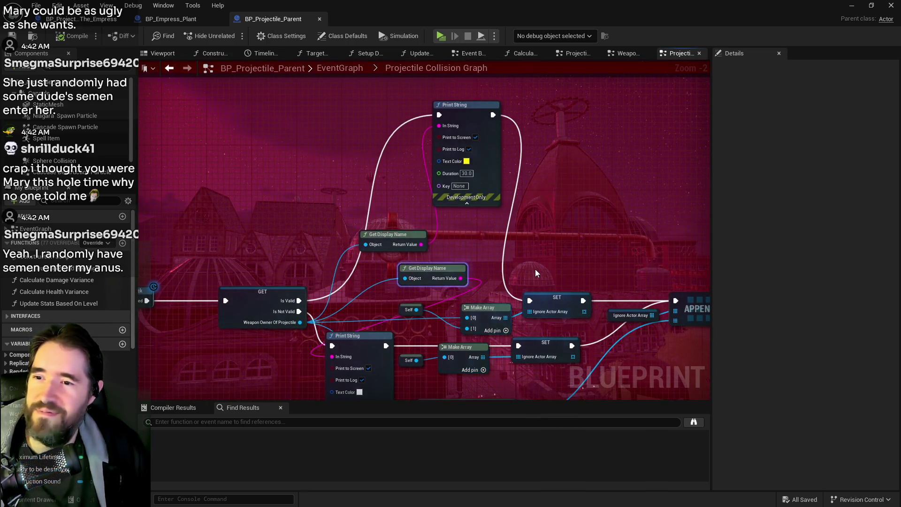
Pan across the graph to inspect Get All Child Actors and the later Print String and Branch nodes
drag(596, 357, 596, 263)
scroll(596, 262, down, 1)
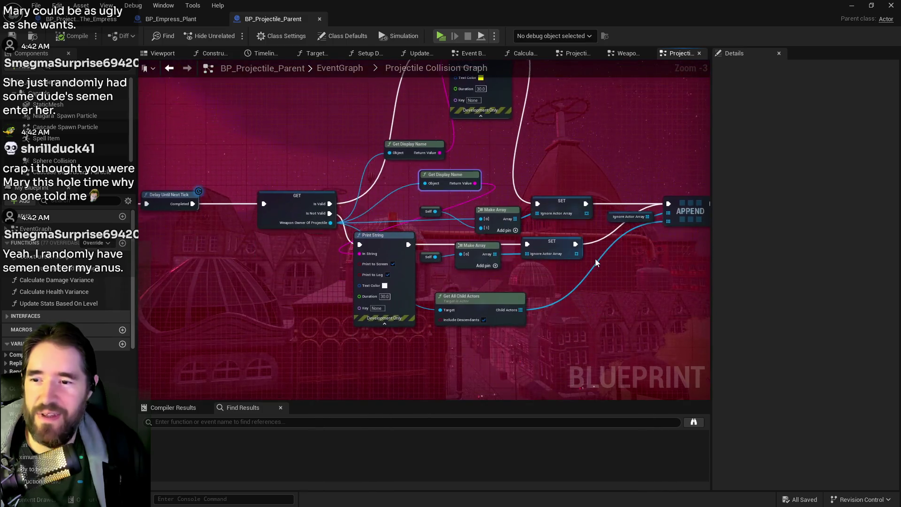
mouse_move(573, 308)
mouse_down()
mouse_move(517, 361)
mouse_move(386, 358)
mouse_move(511, 330)
mouse_up()
scroll(565, 356, down, 1)
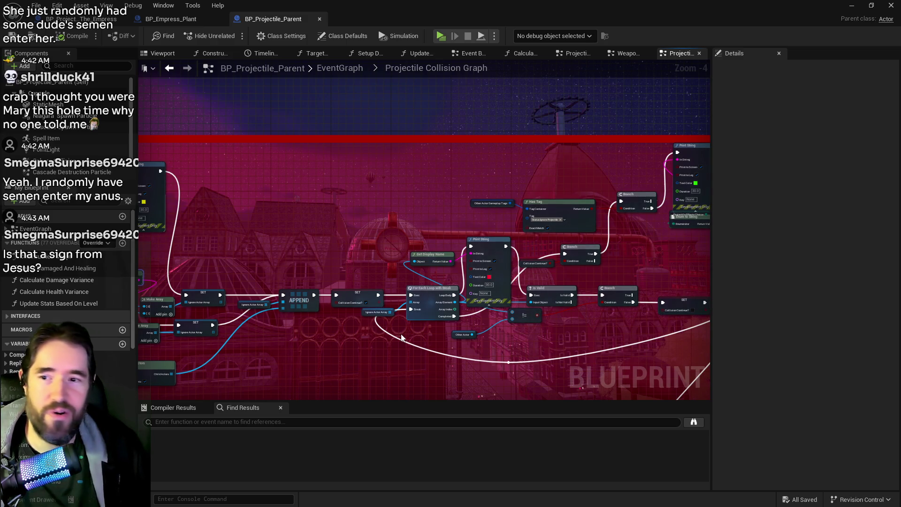
mouse_move(567, 316)
mouse_down()
mouse_move(510, 302)
mouse_move(483, 325)
mouse_up()
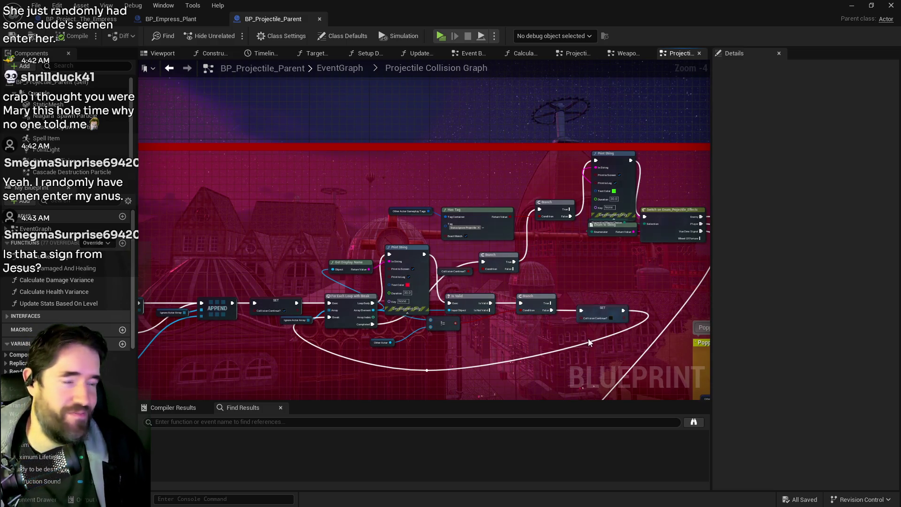
mouse_move(625, 276)
mouse_down()
mouse_move(493, 284)
mouse_move(576, 285)
mouse_move(533, 285)
mouse_move(486, 305)
mouse_up()
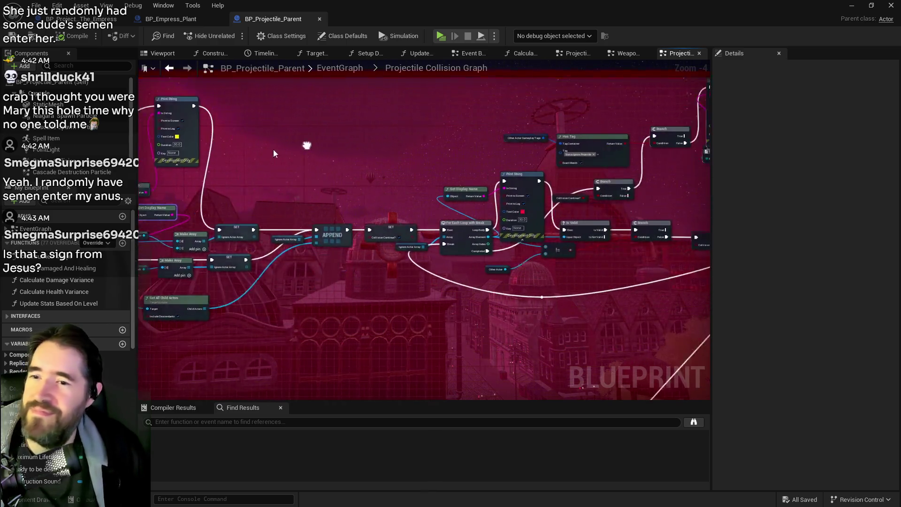
scroll(435, 234, up, 2)
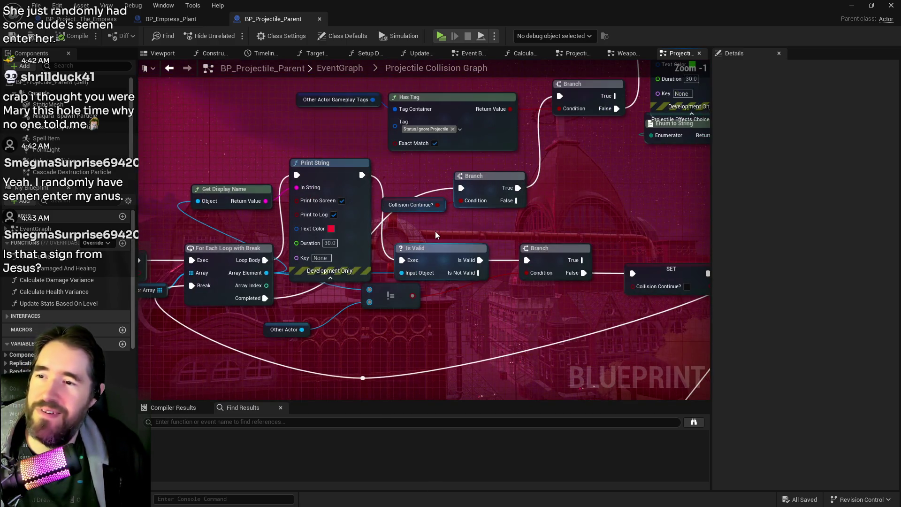
Move the red Print String node up and hide its advanced pins
scroll(435, 231, up, 1)
drag(378, 299, 259, 299)
mouse_move(423, 302)
mouse_down()
mouse_move(450, 251)
mouse_move(582, 258)
mouse_move(624, 276)
mouse_move(352, 310)
mouse_up()
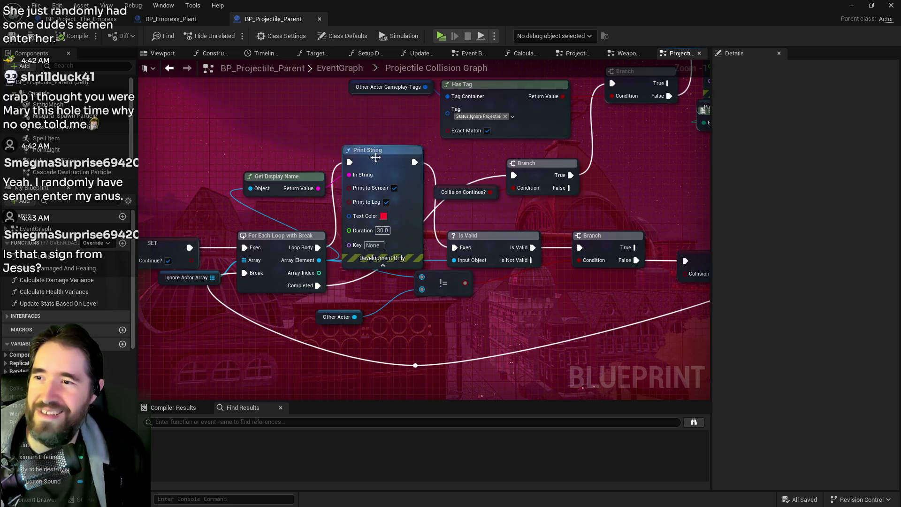
mouse_move(370, 158)
mouse_down()
mouse_move(370, 111)
mouse_move(383, 177)
mouse_up()
click(383, 219)
Hide the green Print String node's advanced pins and lower it
drag(459, 183, 327, 243)
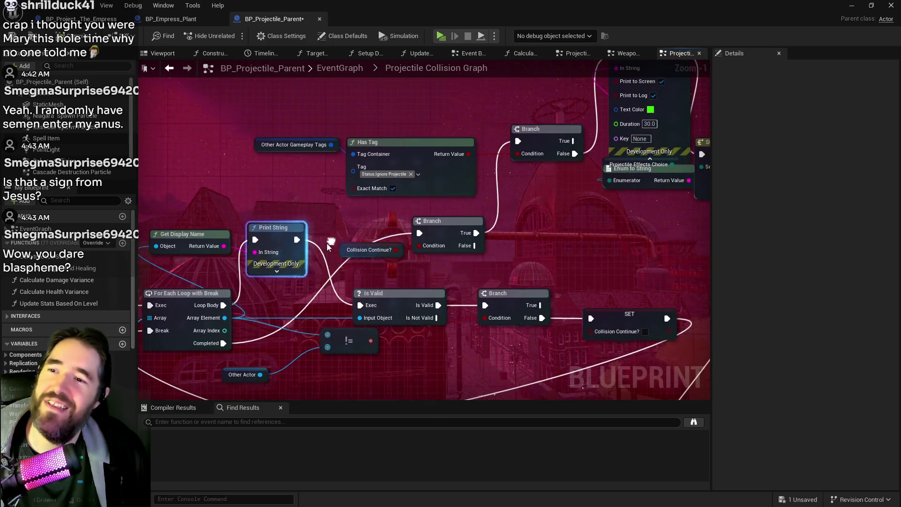
mouse_move(598, 155)
mouse_down()
mouse_move(421, 166)
mouse_move(396, 266)
mouse_move(404, 223)
mouse_up()
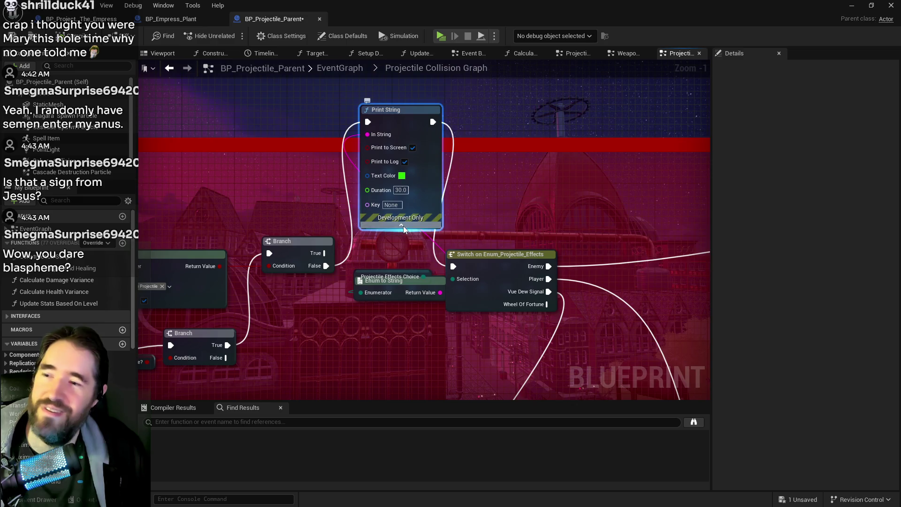
click(403, 225)
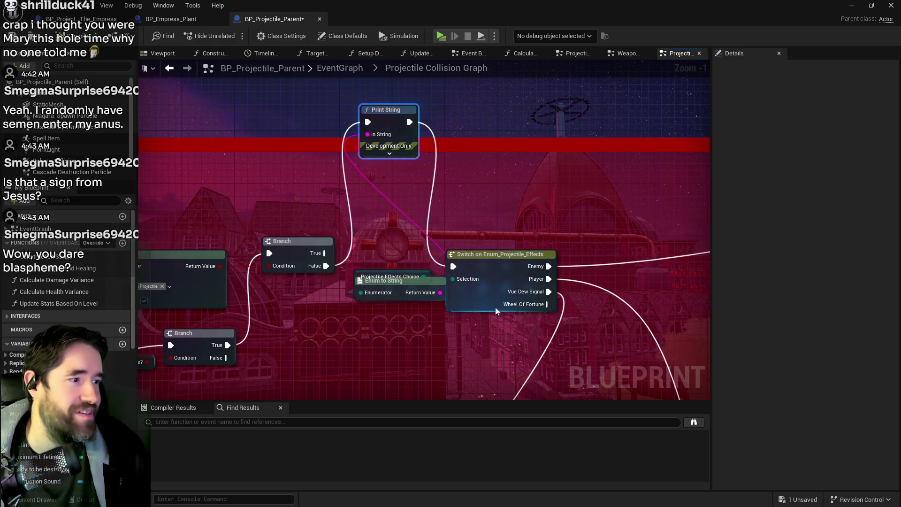
drag(404, 109, 398, 168)
Place the cyan Print String node above its Branch, then bring up the Krita screenshot
drag(211, 298, 319, 259)
scroll(500, 264, down, 2)
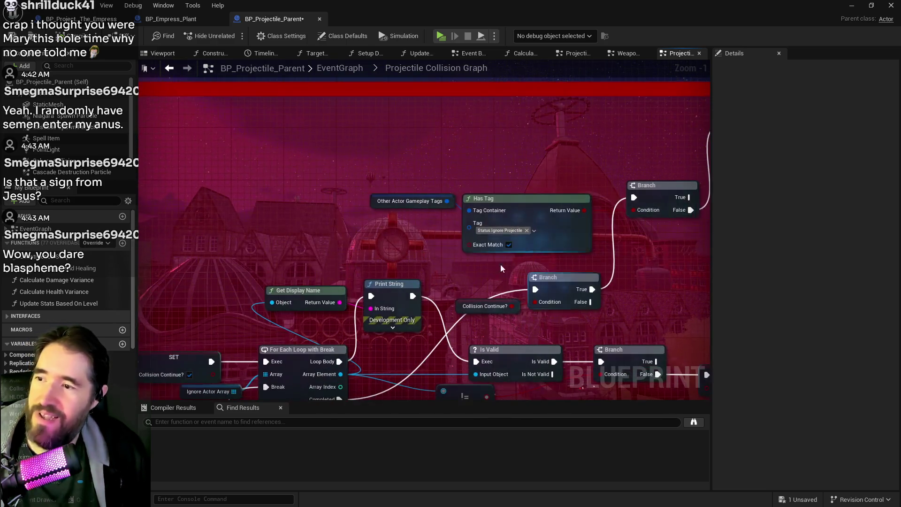
mouse_move(409, 257)
mouse_down()
mouse_move(289, 304)
mouse_move(385, 301)
mouse_move(470, 263)
mouse_move(483, 263)
mouse_move(430, 278)
mouse_move(639, 271)
mouse_move(689, 281)
mouse_up()
mouse_move(546, 322)
mouse_down()
mouse_move(528, 348)
mouse_move(145, 305)
mouse_up()
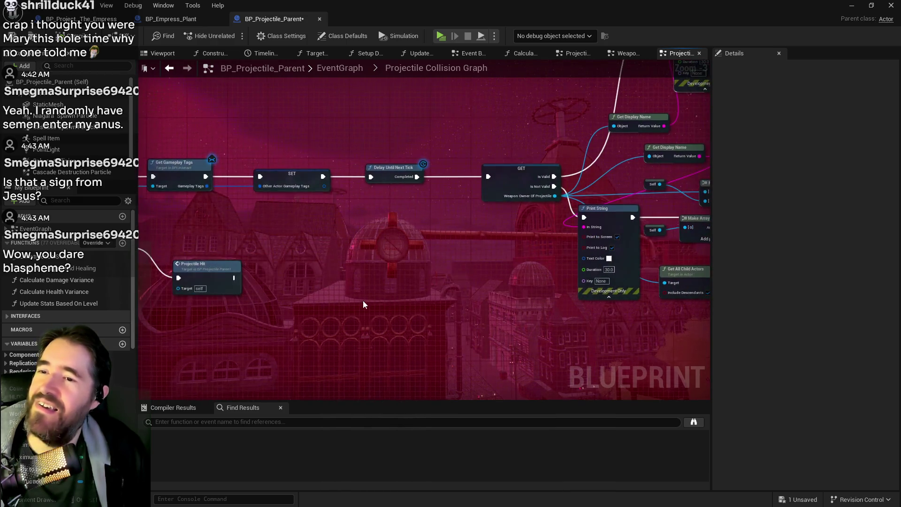
mouse_move(364, 303)
mouse_down()
mouse_move(266, 306)
mouse_move(229, 296)
mouse_up()
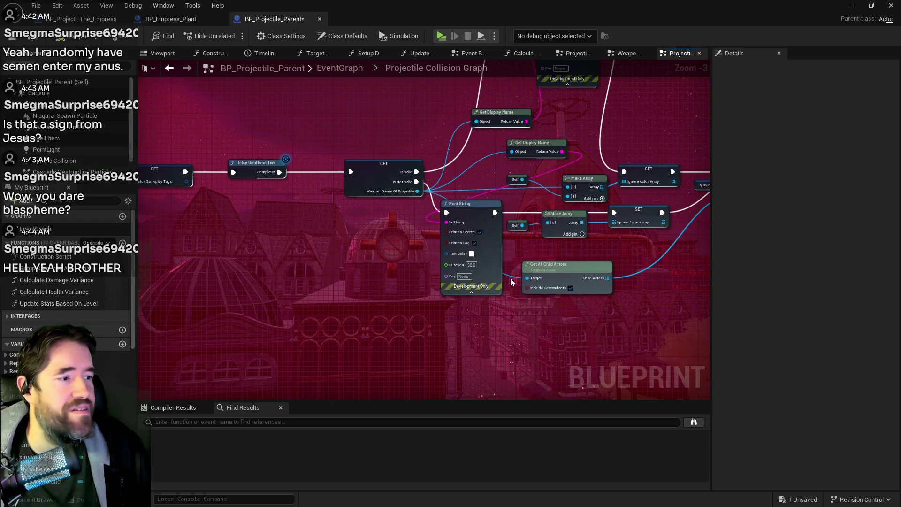
mouse_move(391, 253)
mouse_down()
mouse_move(526, 257)
mouse_move(725, 294)
mouse_move(527, 282)
mouse_move(422, 263)
mouse_up()
drag(647, 262, 279, 261)
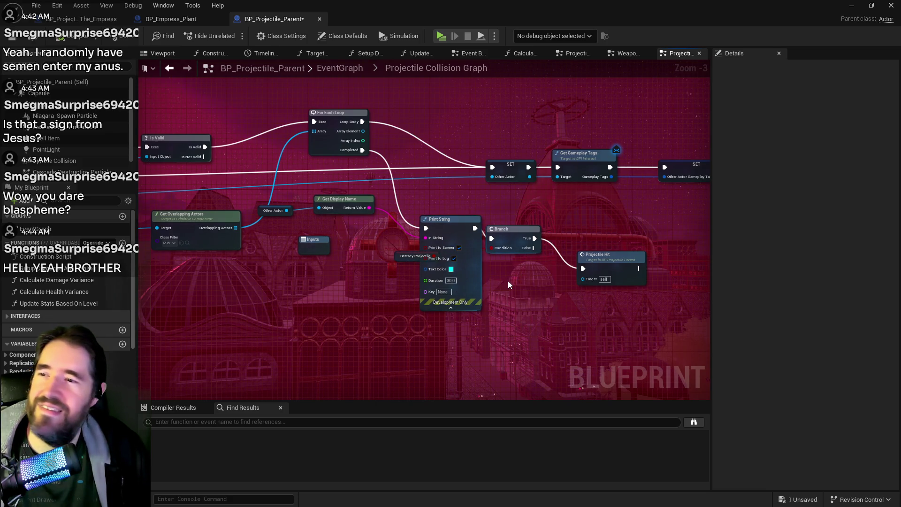
drag(508, 280, 523, 267)
mouse_move(458, 205)
mouse_down()
mouse_move(457, 177)
mouse_move(437, 149)
mouse_up()
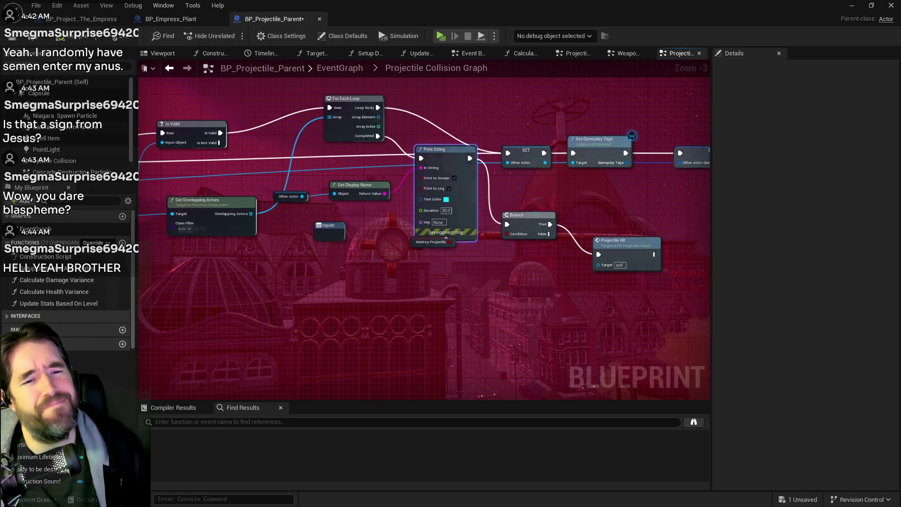
key(alt+Tab)
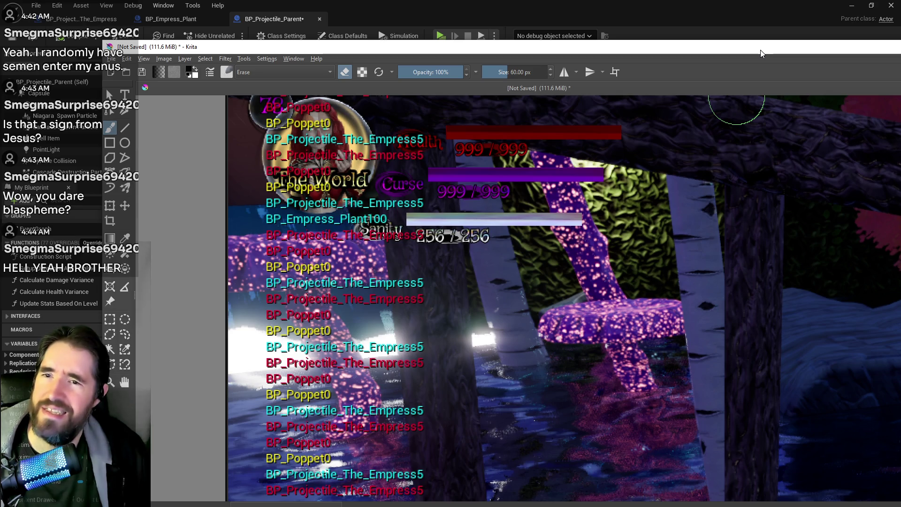
Restore Krita down to the right edge and bring the Projectile Collision Graph back in front
double_click(761, 50)
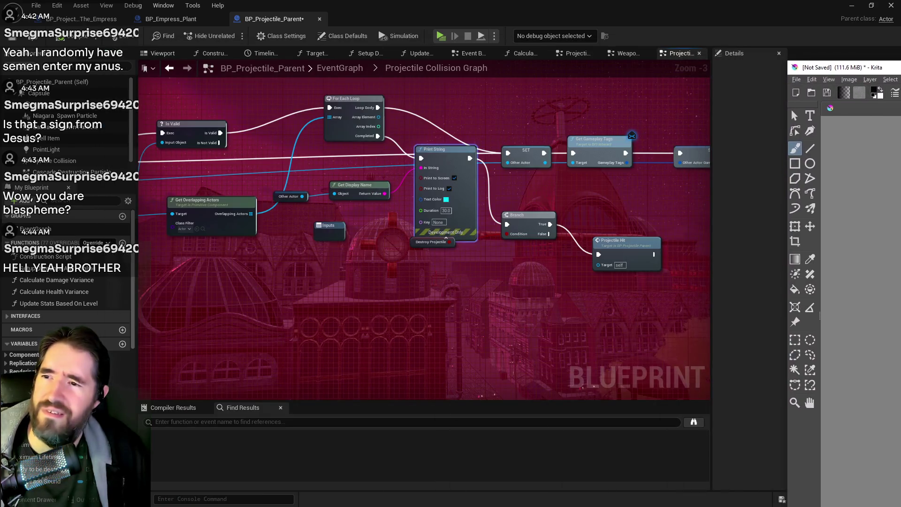
mouse_move(445, 260)
mouse_down()
mouse_move(429, 276)
mouse_move(263, 261)
mouse_up()
scroll(301, 275, up, 3)
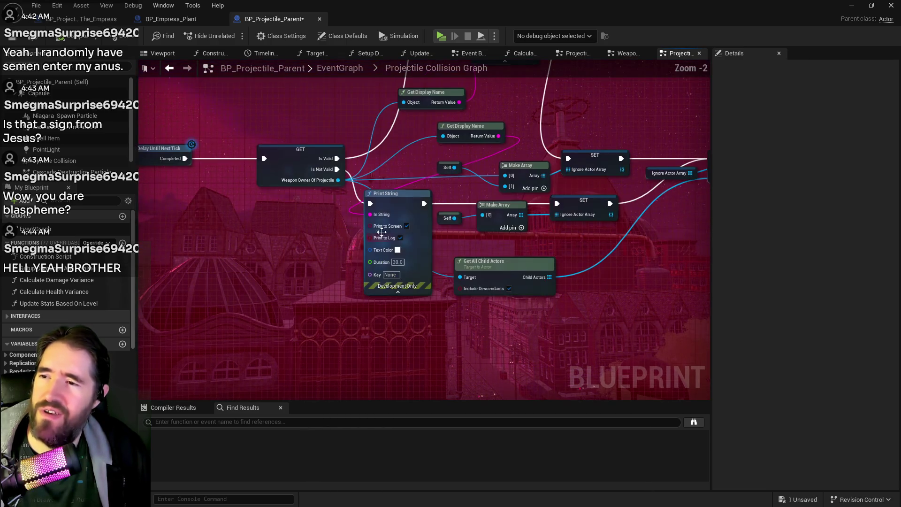
Move the white Print String under GET, then nudge the upper Make Array and its Self node
drag(402, 200, 286, 267)
drag(406, 260, 289, 336)
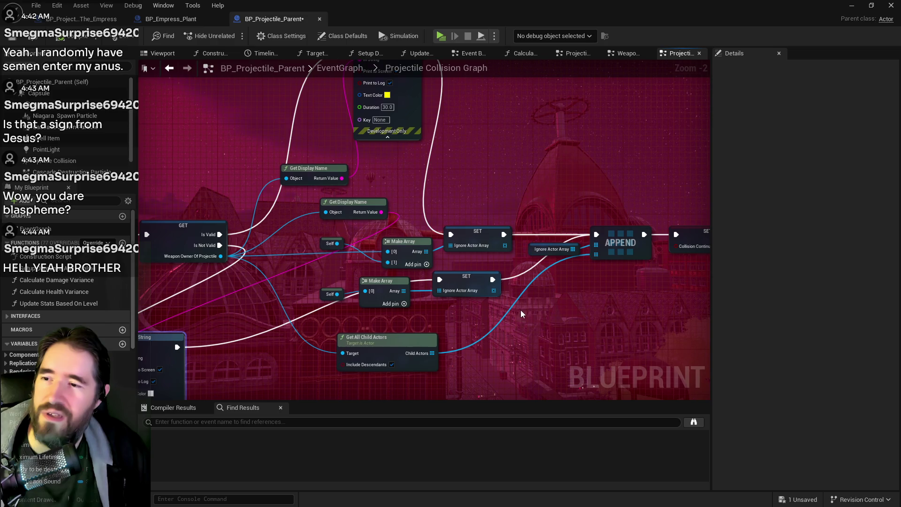
mouse_move(415, 249)
mouse_down()
mouse_move(410, 238)
mouse_move(403, 252)
mouse_up()
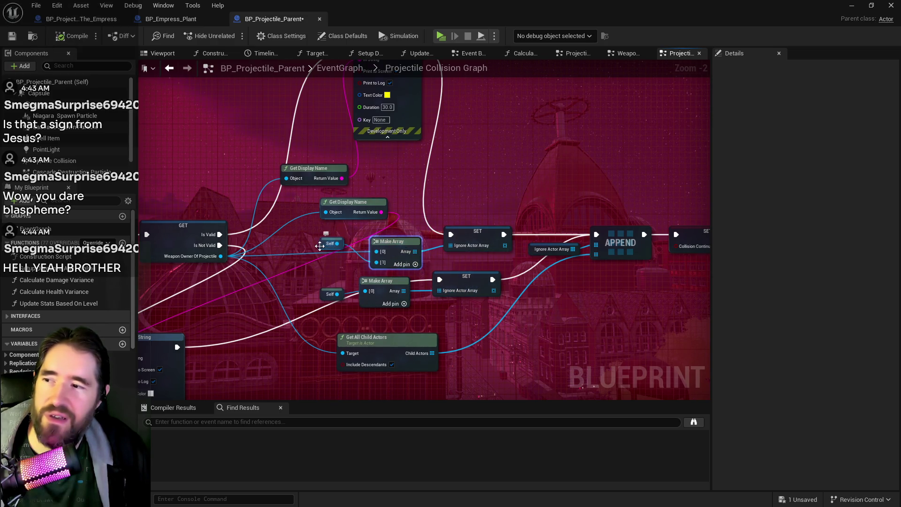
drag(322, 244, 321, 266)
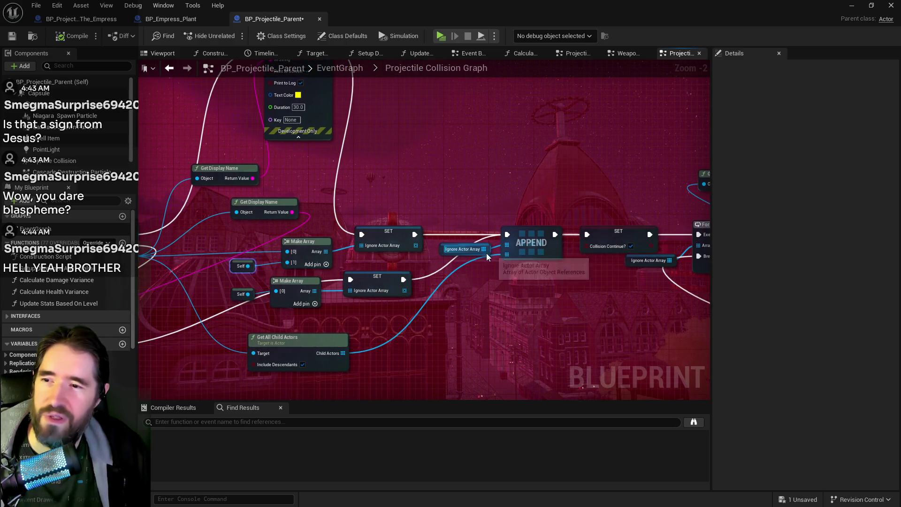
Shift Get All Child Actors slightly right, expand the red Print String's full options, and move Krita aside
mouse_move(487, 253)
mouse_down()
mouse_move(481, 313)
mouse_move(386, 296)
mouse_up()
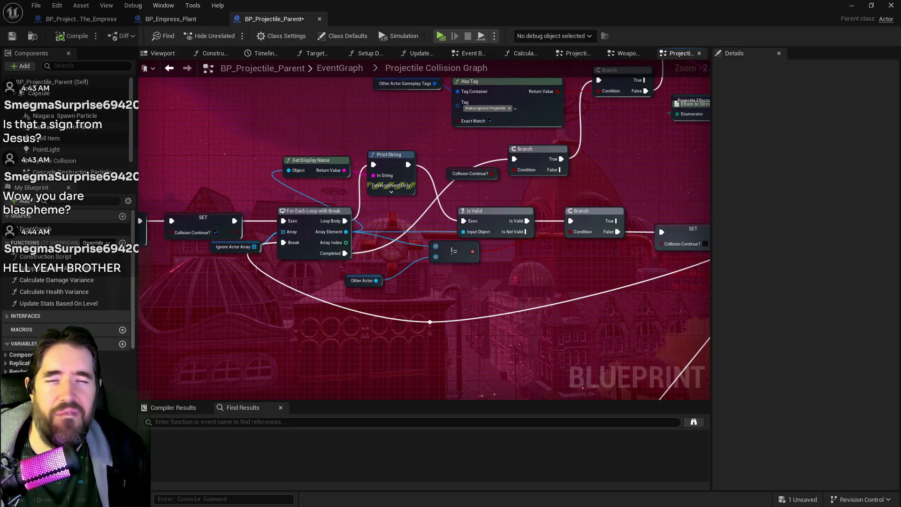
mouse_move(271, 333)
mouse_down()
mouse_move(520, 359)
mouse_move(520, 305)
mouse_move(657, 286)
mouse_move(512, 283)
mouse_move(395, 238)
mouse_move(471, 257)
mouse_up()
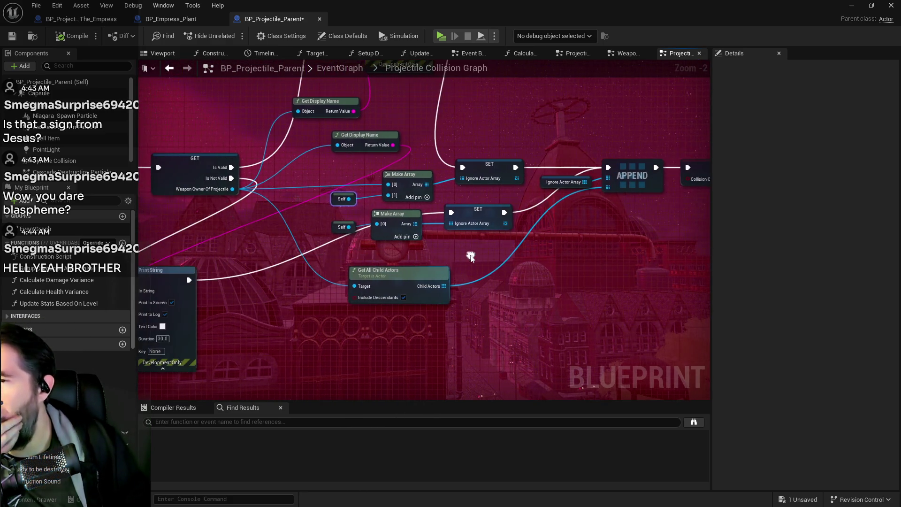
mouse_move(412, 271)
mouse_down()
mouse_move(435, 275)
mouse_move(301, 272)
mouse_move(394, 250)
mouse_up()
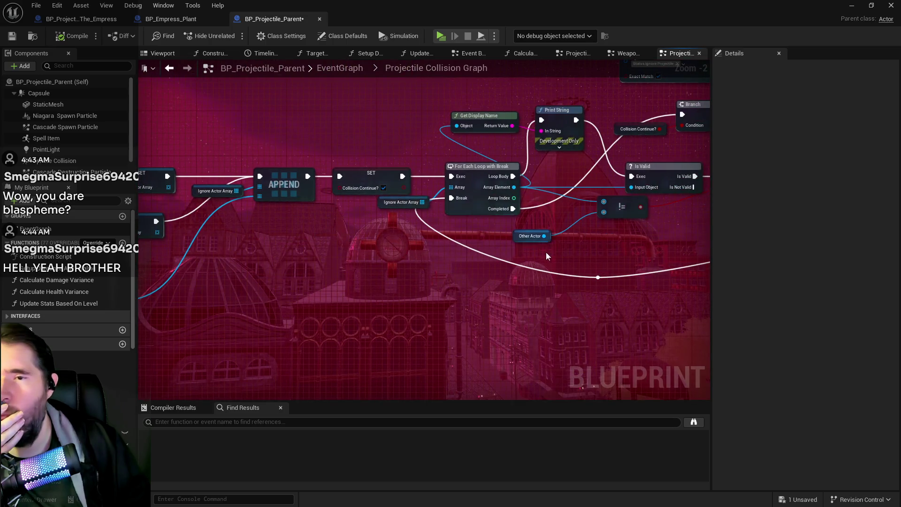
mouse_move(545, 252)
mouse_down()
mouse_move(426, 261)
mouse_move(365, 281)
mouse_up()
click(349, 197)
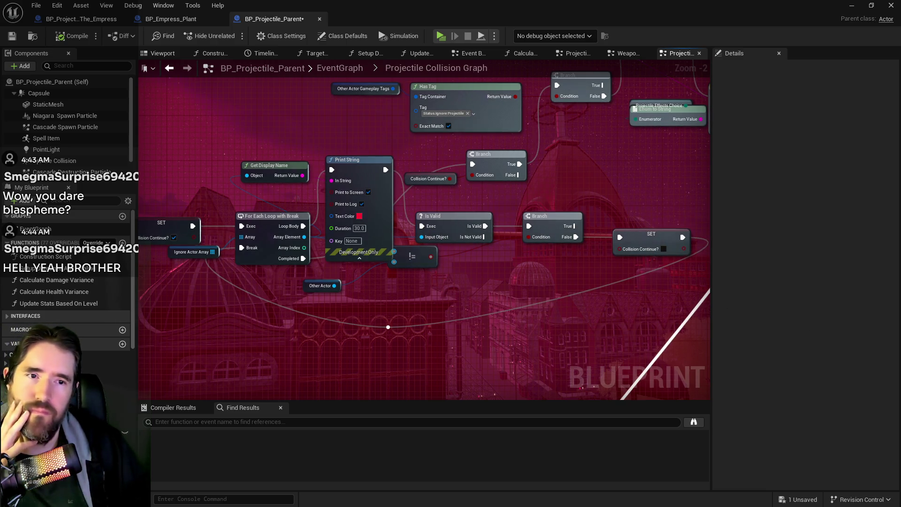
key(alt+Tab)
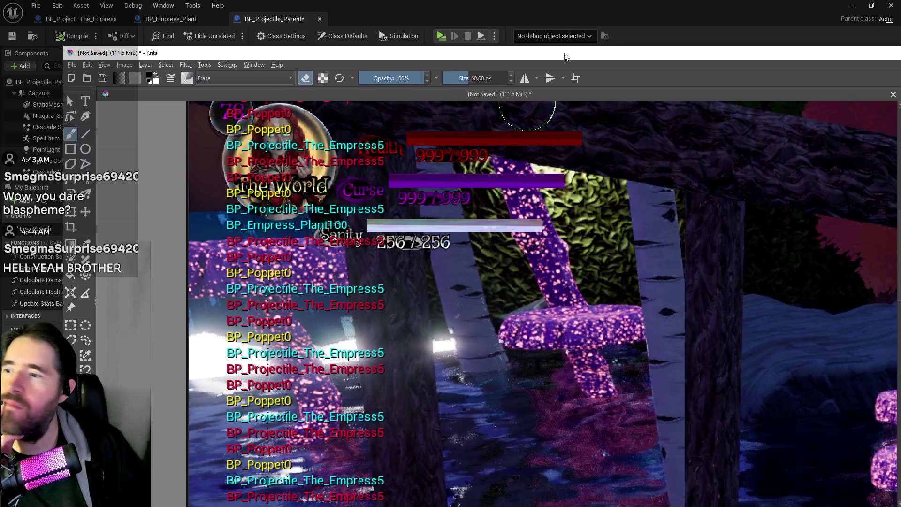
mouse_move(565, 57)
mouse_down()
mouse_move(550, 41)
mouse_move(900, 45)
mouse_up()
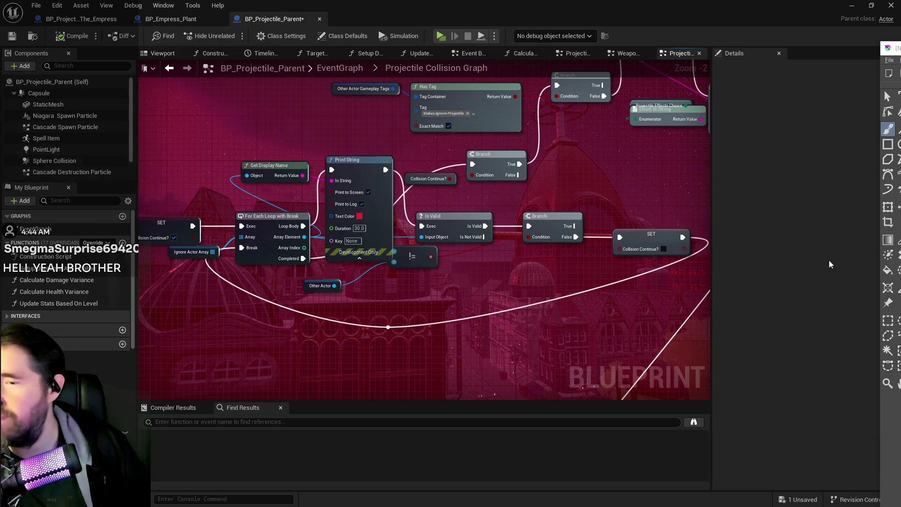
Pan down-left along the ignore-actor loop and zoom the graph view
mouse_move(508, 284)
mouse_down()
mouse_move(317, 350)
mouse_move(464, 341)
mouse_move(488, 322)
mouse_up()
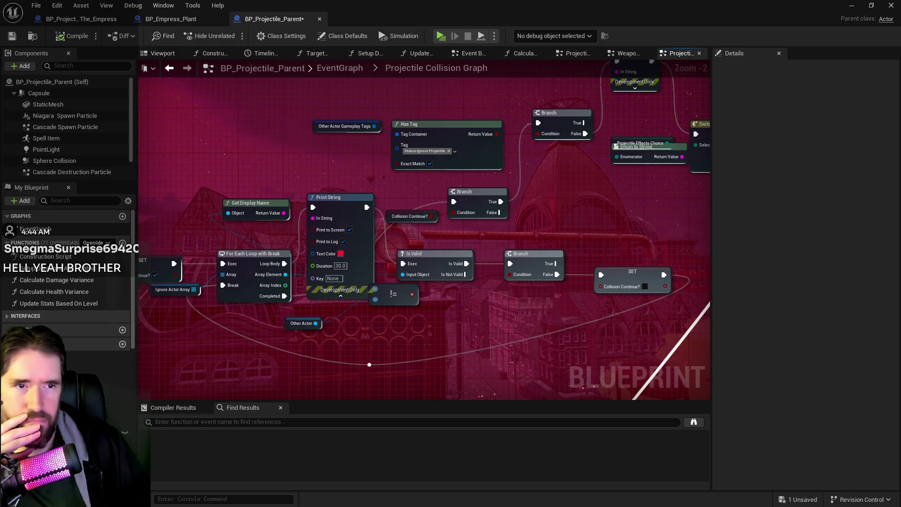
scroll(595, 218, down, 3)
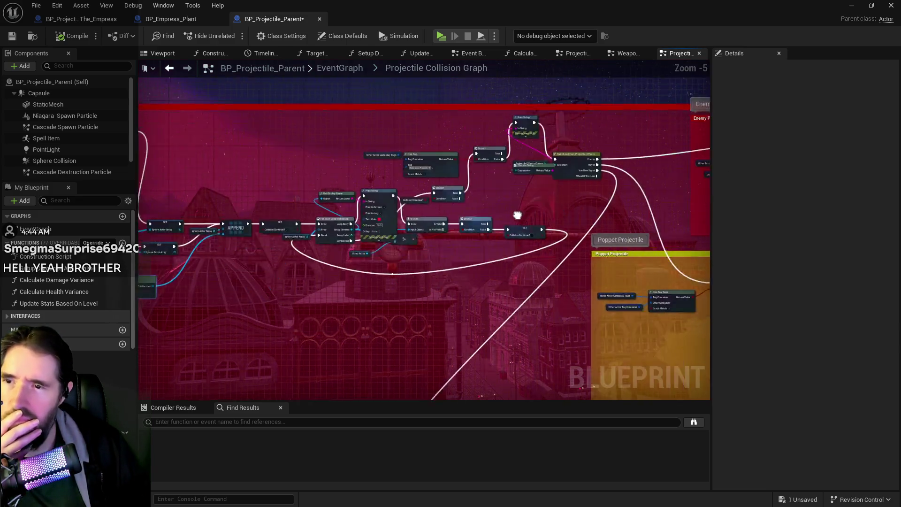
Lower the cyan destroy-projectile Print String node below its wires
mouse_move(274, 214)
mouse_down()
mouse_move(282, 125)
mouse_move(446, 160)
mouse_move(517, 242)
mouse_up()
scroll(398, 261, up, 1)
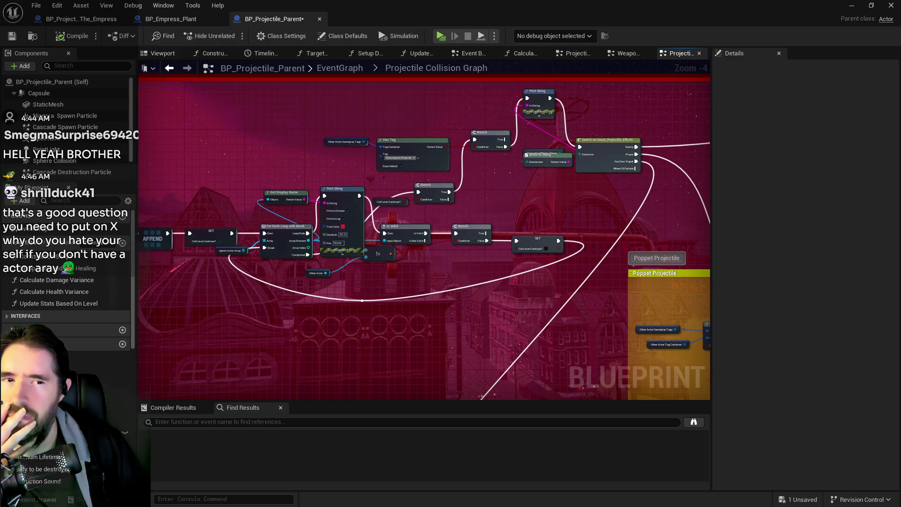
mouse_move(517, 197)
mouse_down()
mouse_move(349, 197)
mouse_move(312, 208)
mouse_move(838, 182)
mouse_move(558, 197)
mouse_move(418, 243)
mouse_move(655, 233)
mouse_up()
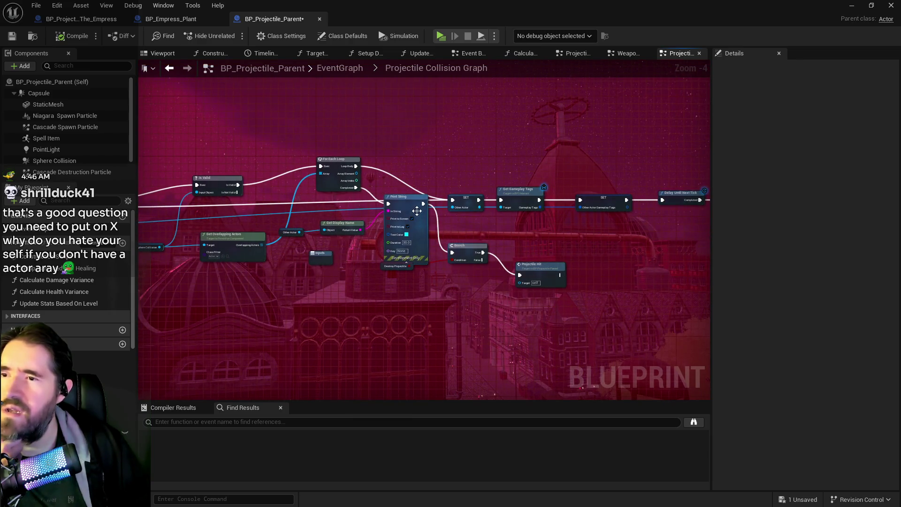
drag(409, 208, 416, 256)
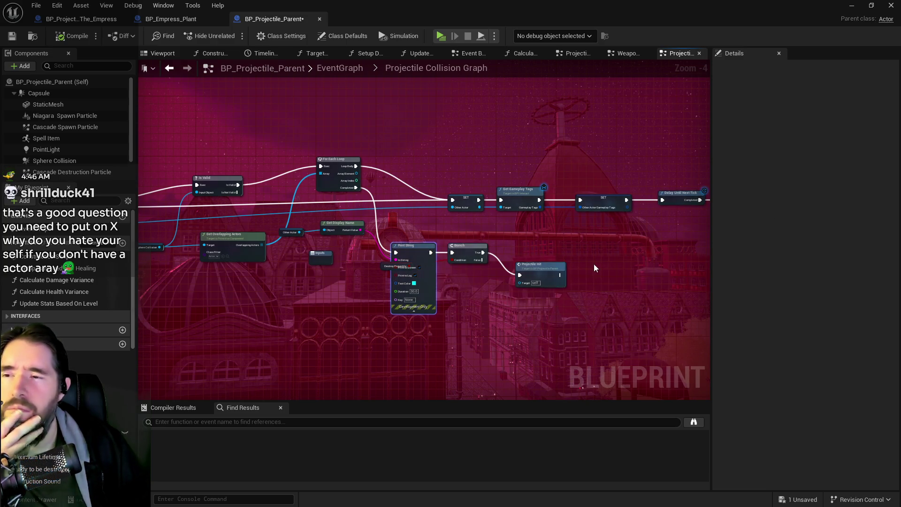
Nudge the For Each Loop's Print String node slightly down, then bring the Krita window into view
drag(593, 264, 166, 264)
drag(432, 253, 202, 267)
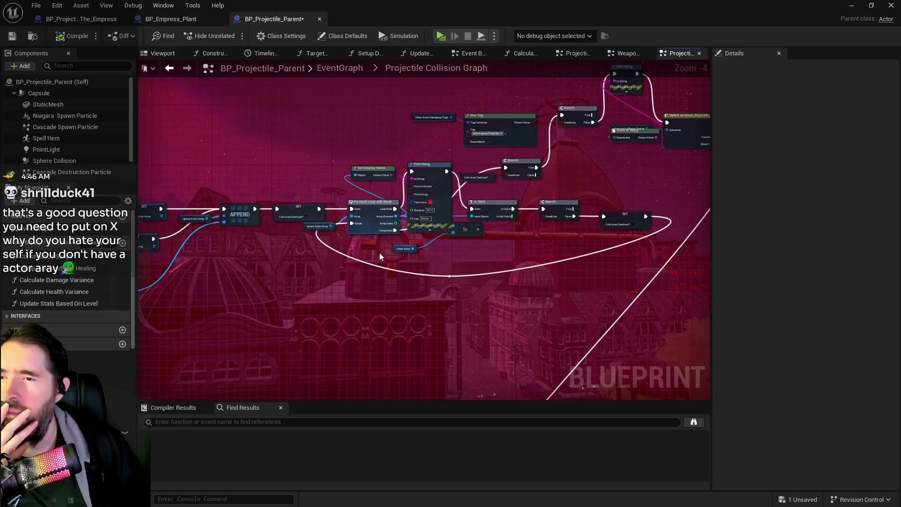
mouse_move(605, 171)
mouse_down()
mouse_move(368, 188)
mouse_move(374, 154)
mouse_up()
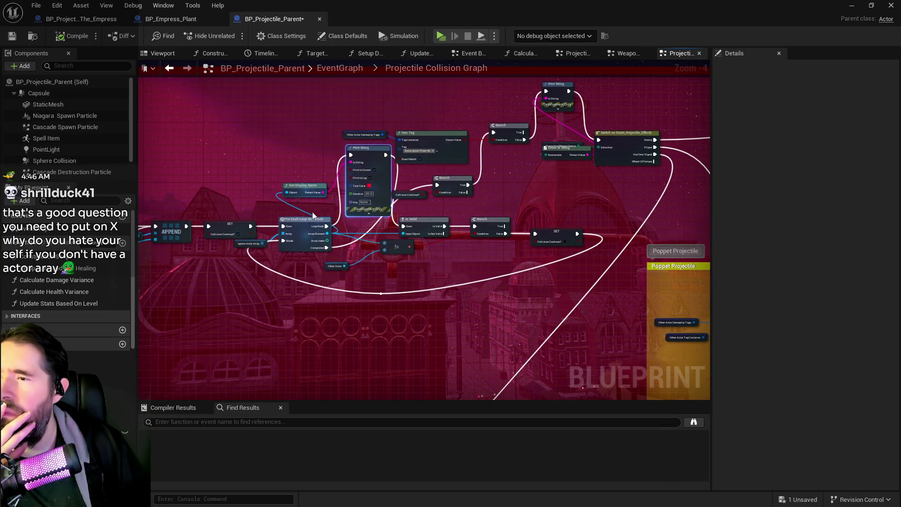
scroll(374, 154, up, 2)
drag(410, 128, 405, 156)
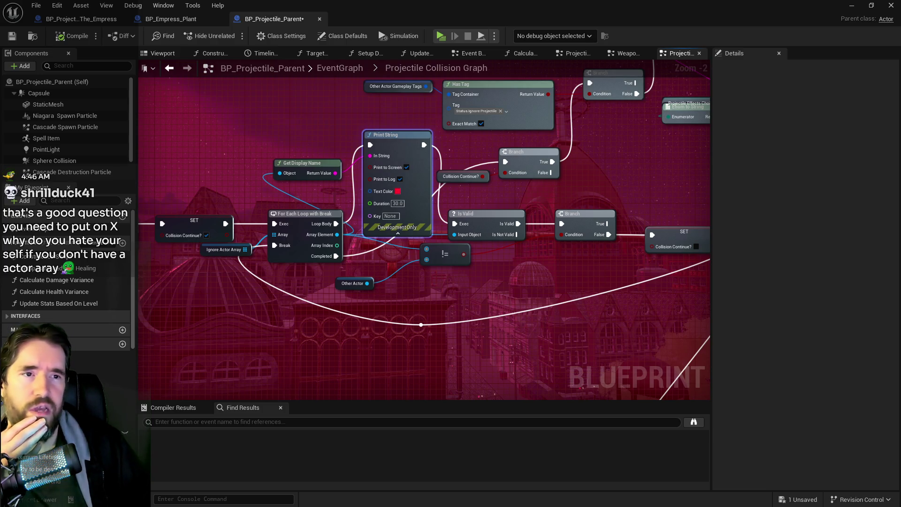
drag(900, 32, 572, 32)
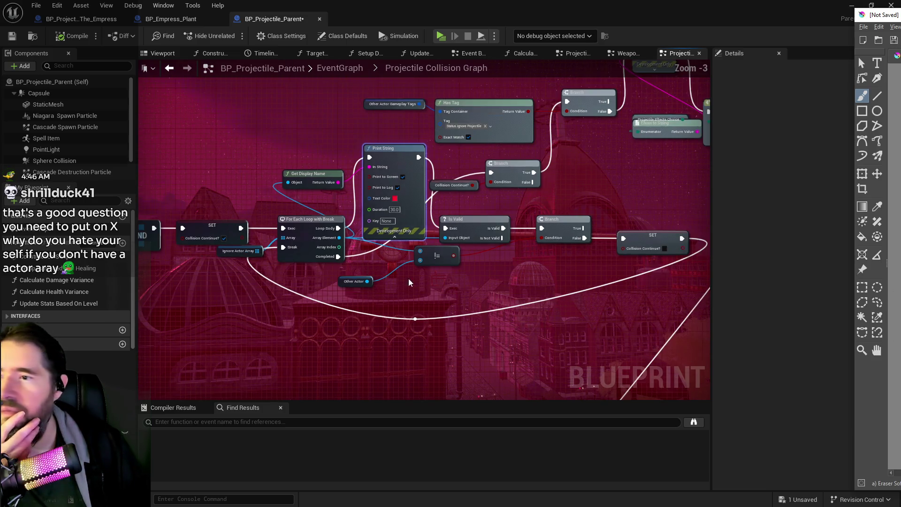
scroll(711, 263, down, 2)
scroll(516, 223, up, 2)
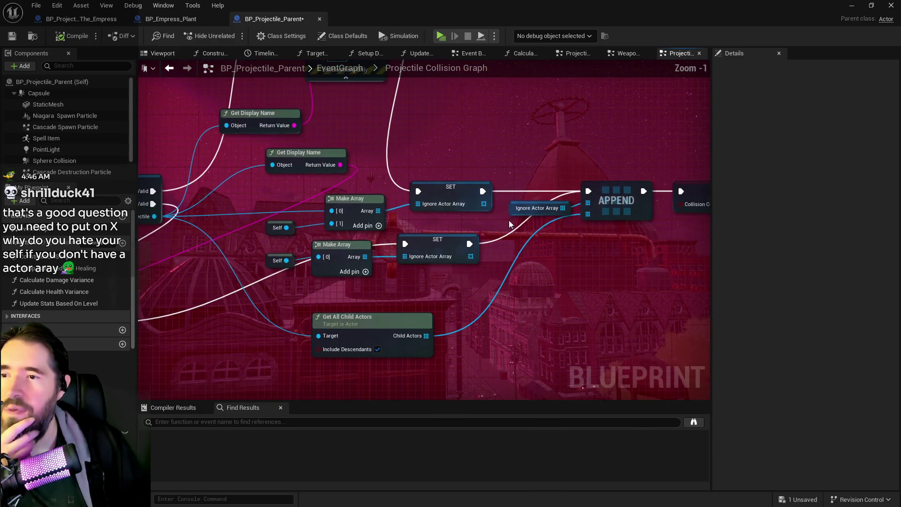
scroll(464, 202, up, 1)
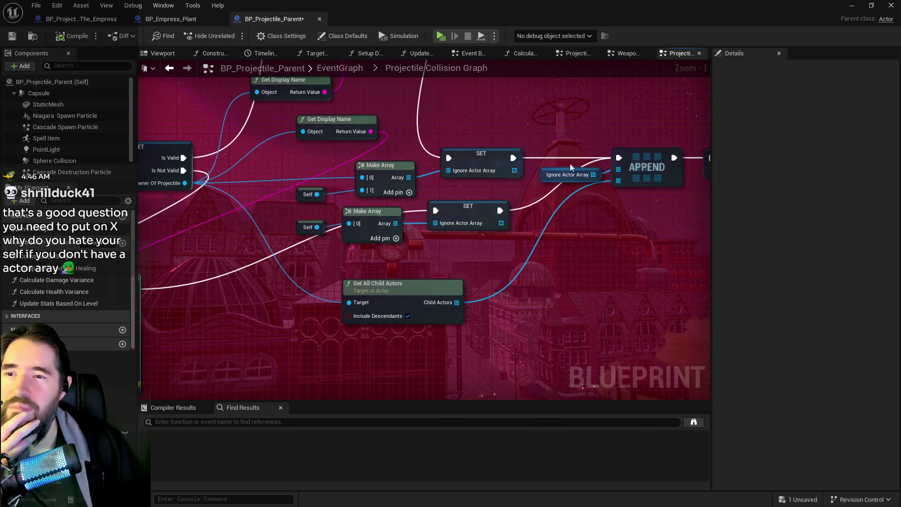
drag(363, 177, 513, 158)
scroll(313, 234, down, 2)
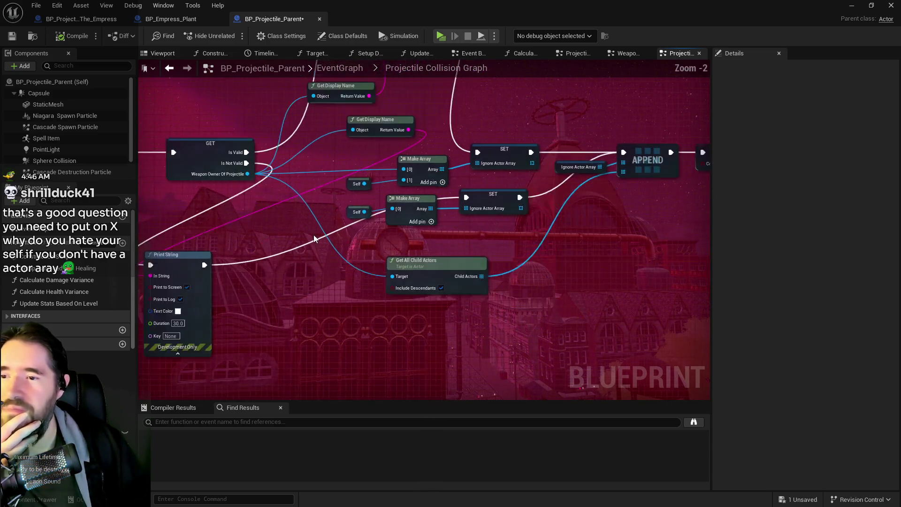
mouse_move(234, 169)
mouse_down()
mouse_move(269, 226)
mouse_move(209, 200)
mouse_up()
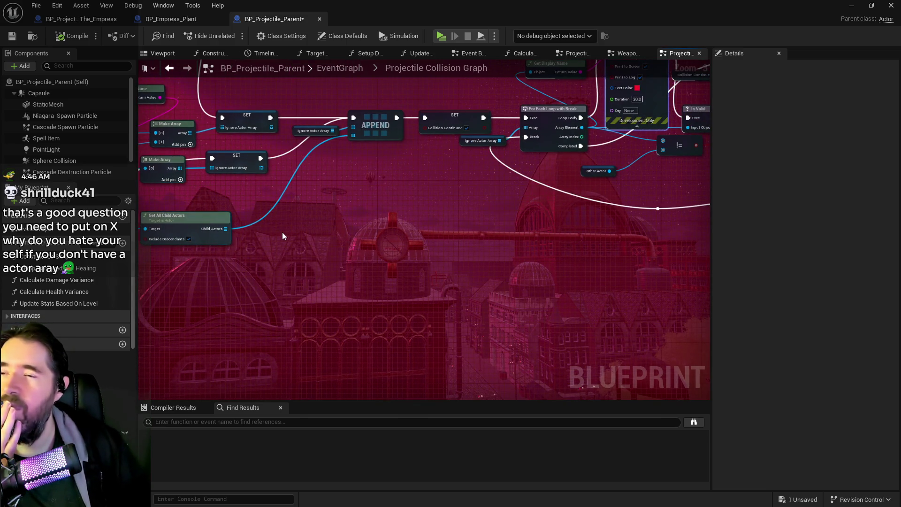
mouse_move(283, 231)
mouse_down()
mouse_move(489, 258)
mouse_move(440, 300)
mouse_move(258, 272)
mouse_up()
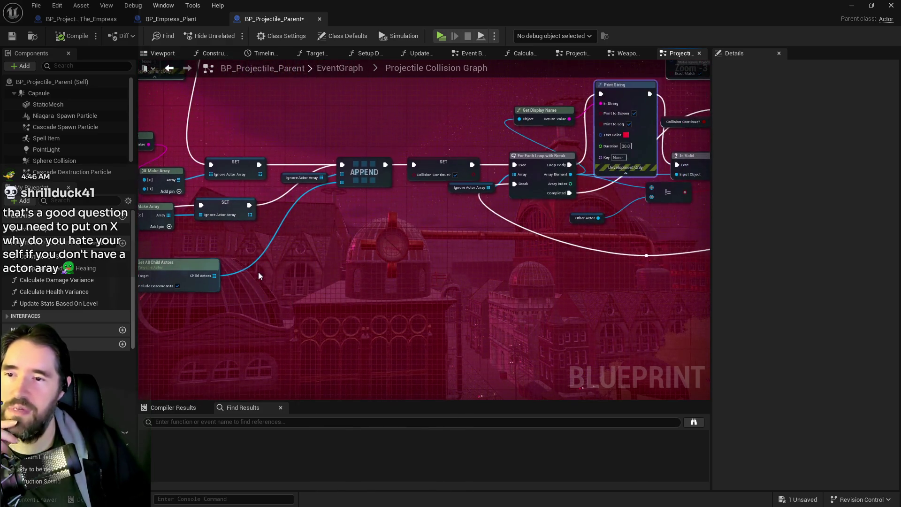
drag(322, 257, 178, 269)
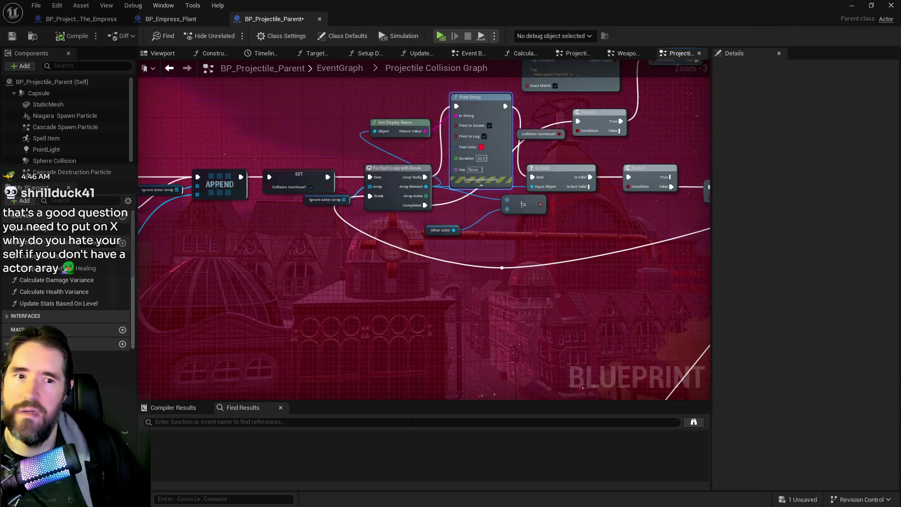
Slide the cyan Destroy Projectile Print String onto the execution line ahead of its Branch
mouse_move(183, 286)
mouse_down()
mouse_move(609, 287)
mouse_move(228, 249)
mouse_move(573, 257)
mouse_move(402, 246)
mouse_up()
scroll(406, 271, up, 1)
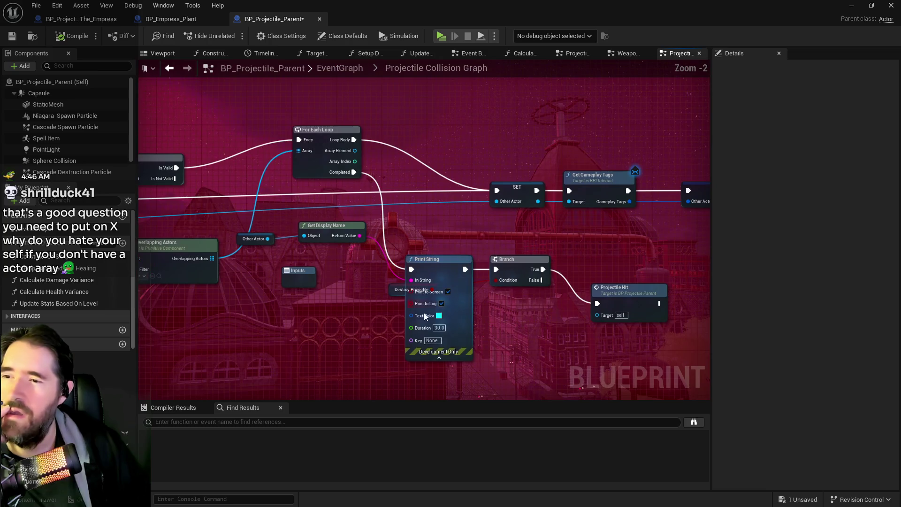
drag(423, 312, 440, 302)
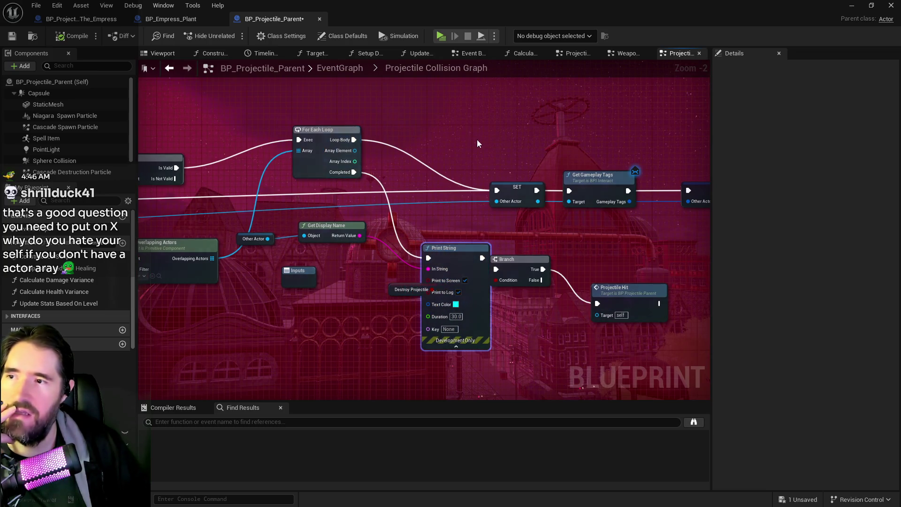
scroll(479, 143, down, 2)
scroll(470, 233, down, 1)
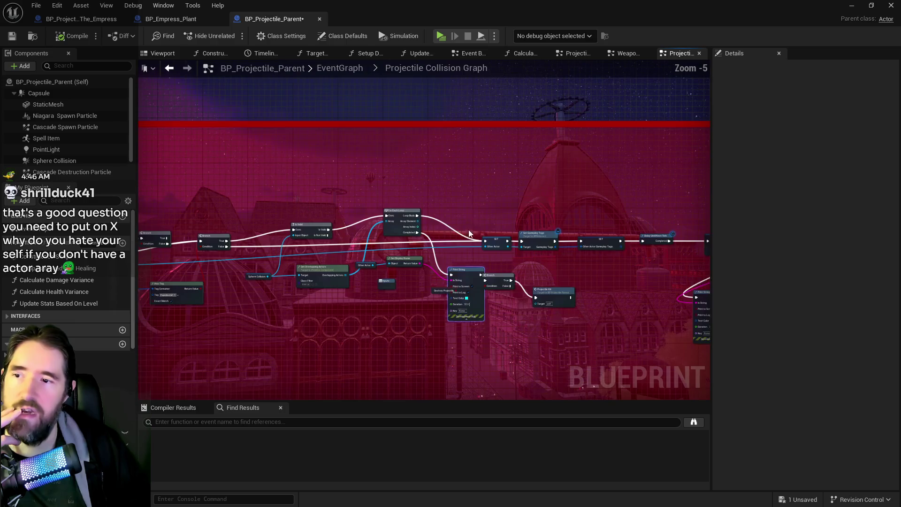
scroll(469, 233, up, 1)
mouse_move(450, 280)
mouse_down()
mouse_move(430, 269)
mouse_move(435, 252)
mouse_move(465, 230)
mouse_move(424, 238)
mouse_move(348, 214)
mouse_move(492, 295)
mouse_up()
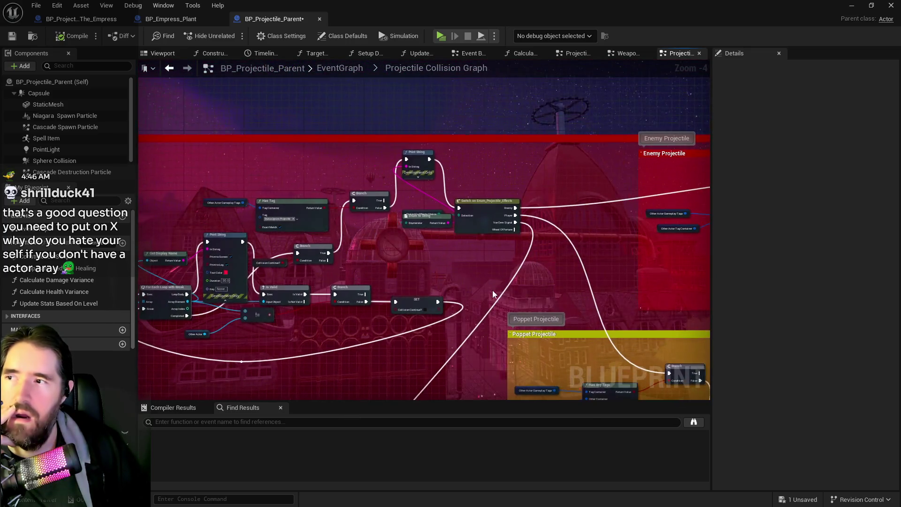
Move Switch on Enum right, pull Enum to String off the variable, and expand the upper Print String's advanced options
drag(488, 201, 518, 201)
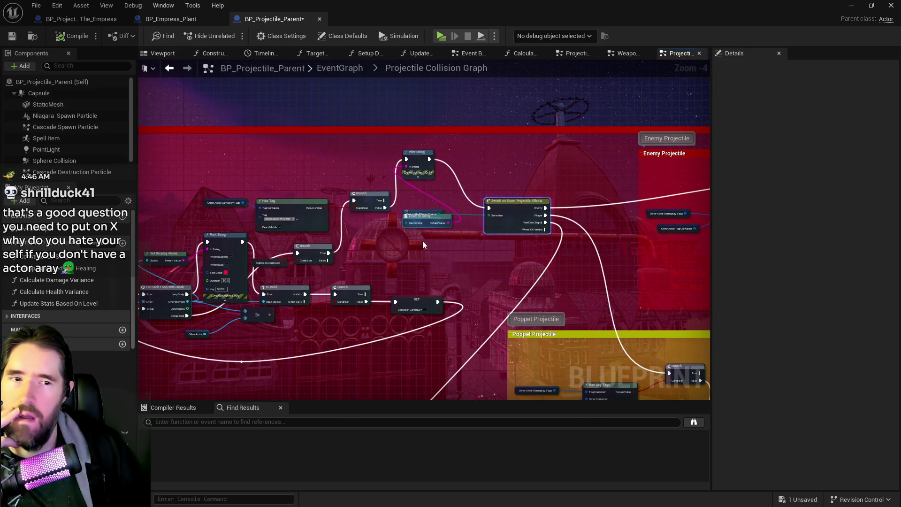
mouse_move(424, 216)
mouse_down()
mouse_move(480, 253)
mouse_move(461, 235)
mouse_up()
click(417, 218)
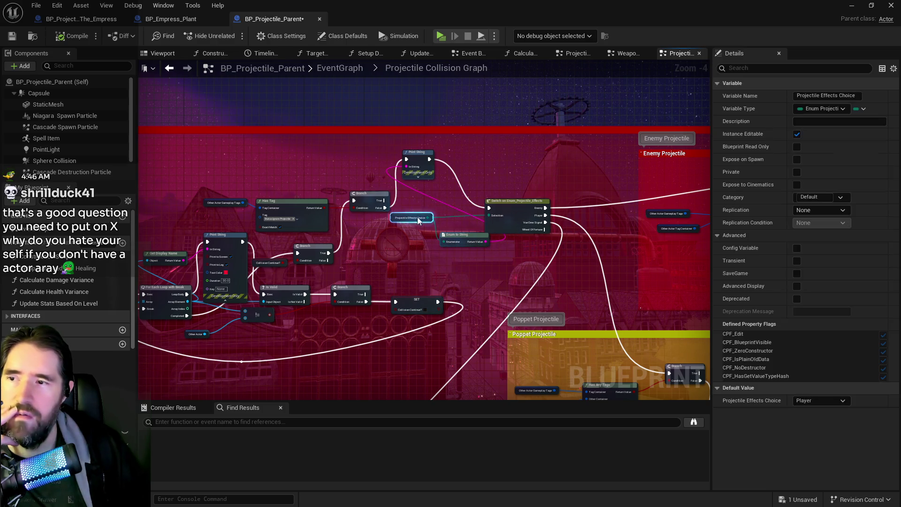
click(418, 176)
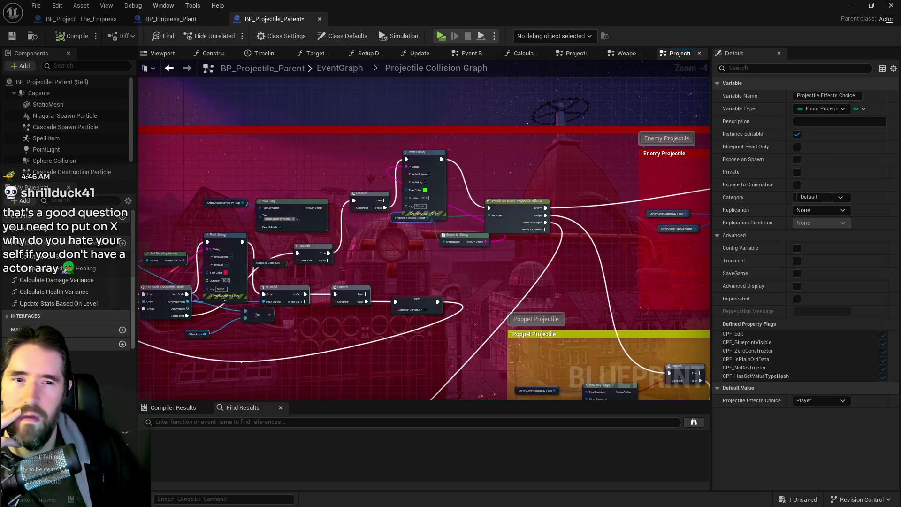
Separate the overlapping nodes by lowering the != compare and shifting Other Actor right
drag(455, 268, 653, 232)
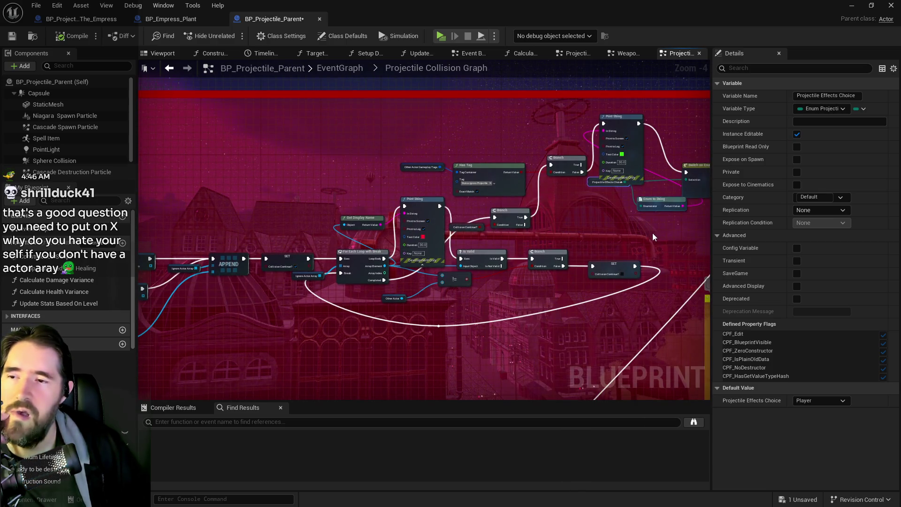
scroll(603, 229, up, 4)
mouse_move(489, 268)
mouse_down()
mouse_move(574, 193)
mouse_move(635, 192)
mouse_move(679, 176)
mouse_up()
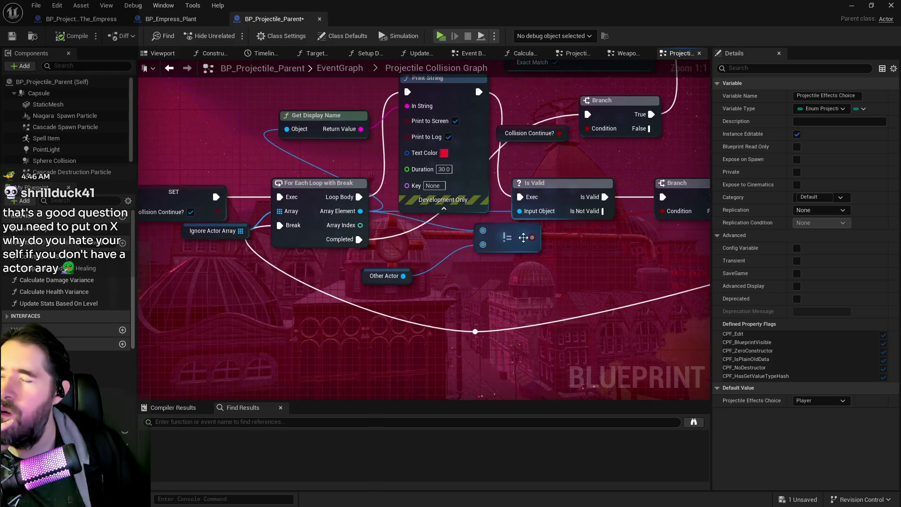
mouse_move(523, 238)
mouse_down()
mouse_move(516, 258)
mouse_move(500, 264)
mouse_up()
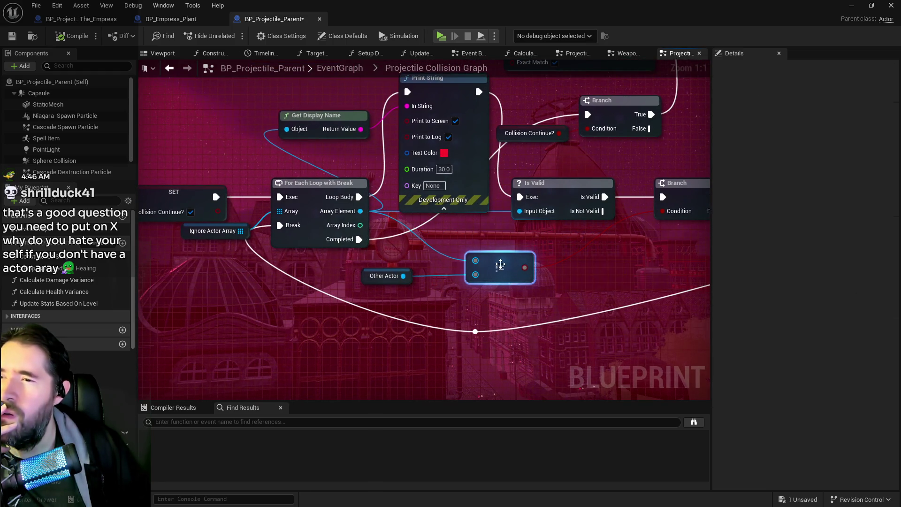
drag(376, 276, 398, 278)
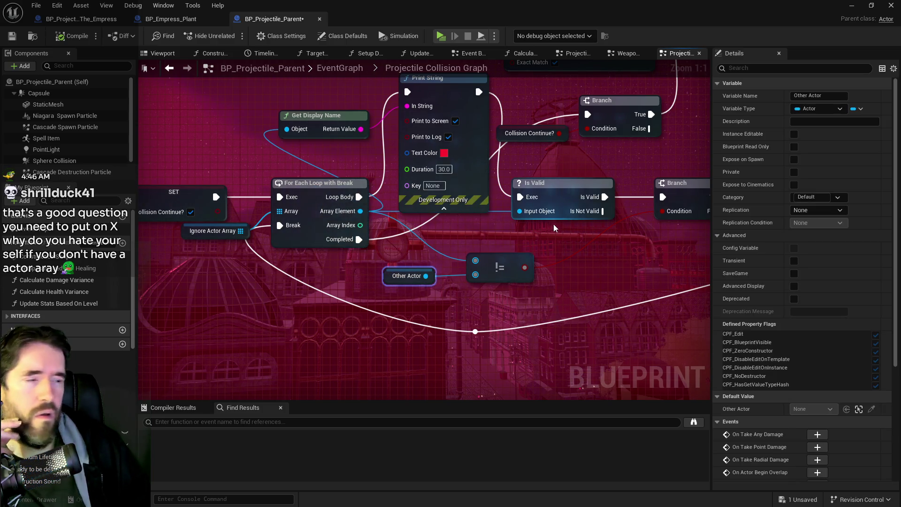
drag(554, 224, 507, 244)
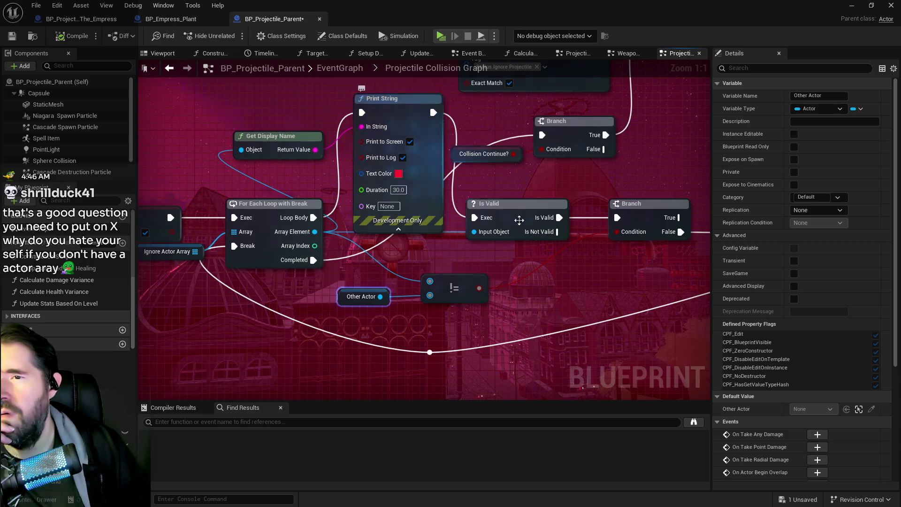
Select the loop's Print String and paste a copy of it near the Is Valid chain
drag(394, 115, 194, 131)
click(460, 225)
click(329, 225)
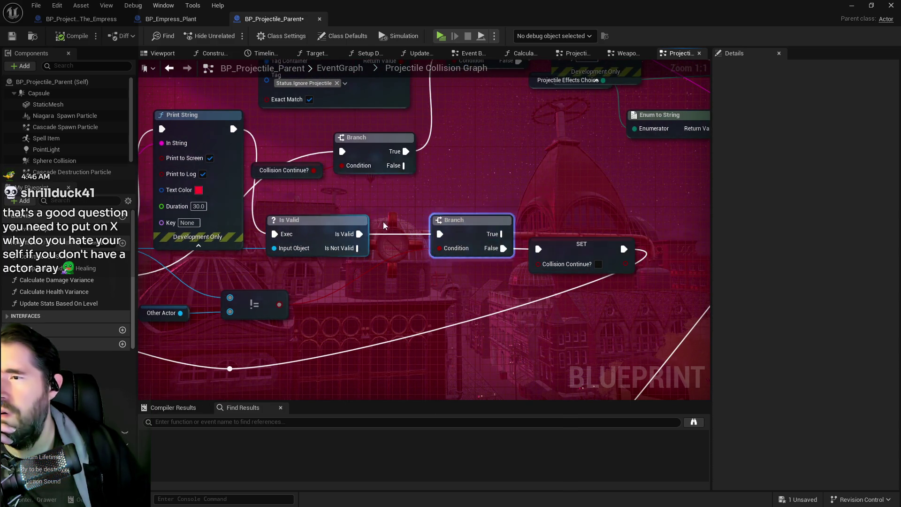
drag(293, 199, 396, 189)
click(303, 105)
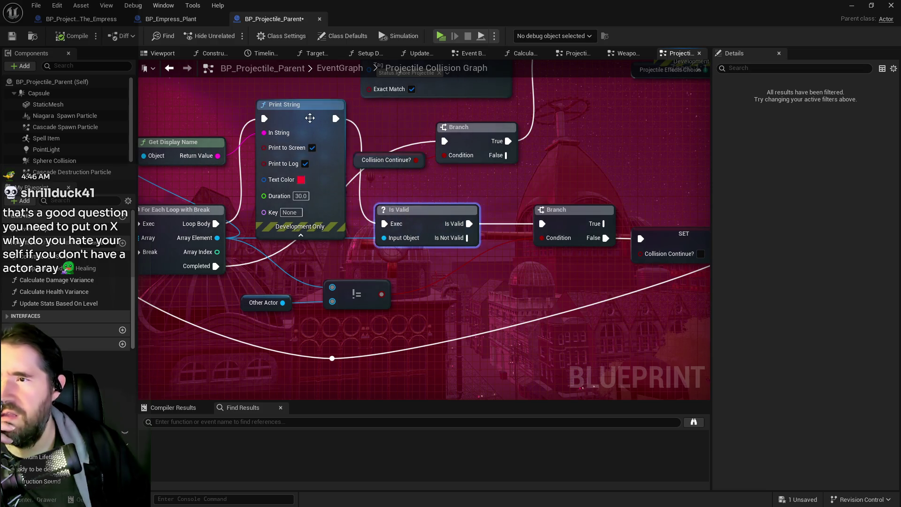
mouse_move(457, 204)
mouse_down()
mouse_move(284, 253)
mouse_move(327, 274)
mouse_move(233, 297)
mouse_move(201, 245)
mouse_up()
drag(302, 294, 535, 265)
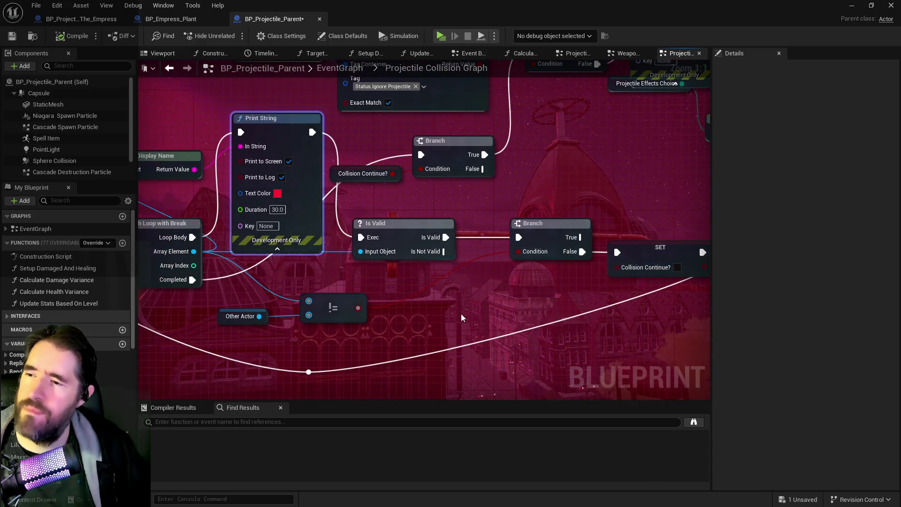
key(ctrl+v)
Wire the new Print String between Is Valid's valid output and the Branch
mouse_move(469, 311)
mouse_down()
mouse_move(520, 310)
mouse_move(369, 319)
mouse_move(337, 307)
mouse_up()
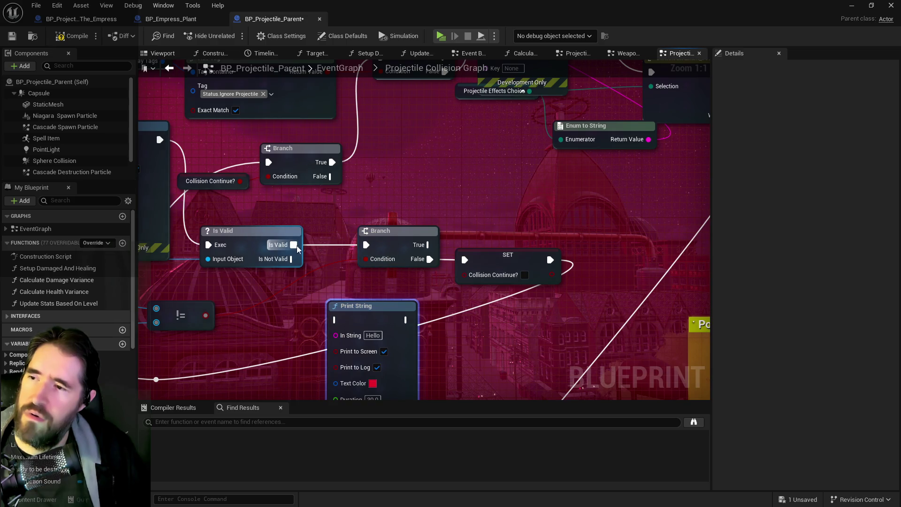
drag(293, 244, 336, 320)
mouse_move(405, 319)
mouse_down()
mouse_move(343, 291)
mouse_move(349, 253)
mouse_move(364, 245)
mouse_up()
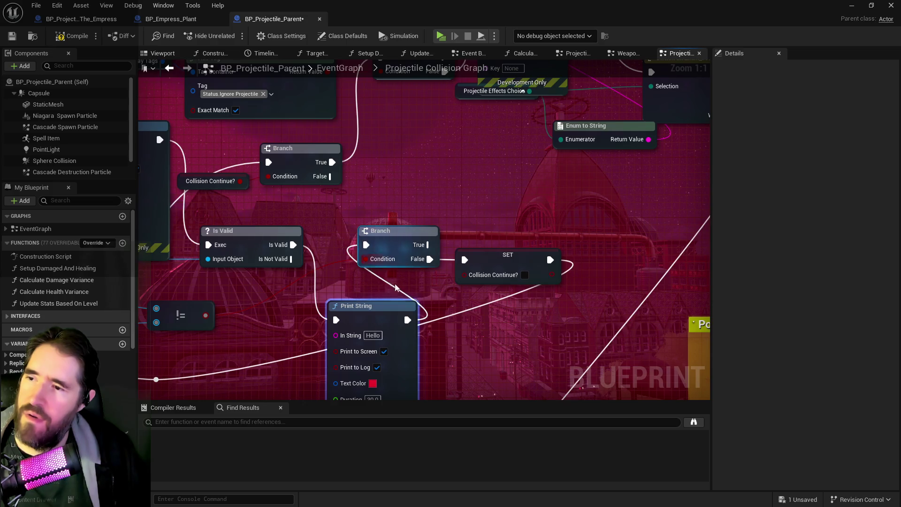
click(372, 383)
Set the Print String text colour to magenta and replace Hello with Valid
drag(423, 292, 449, 274)
click(512, 474)
click(368, 336)
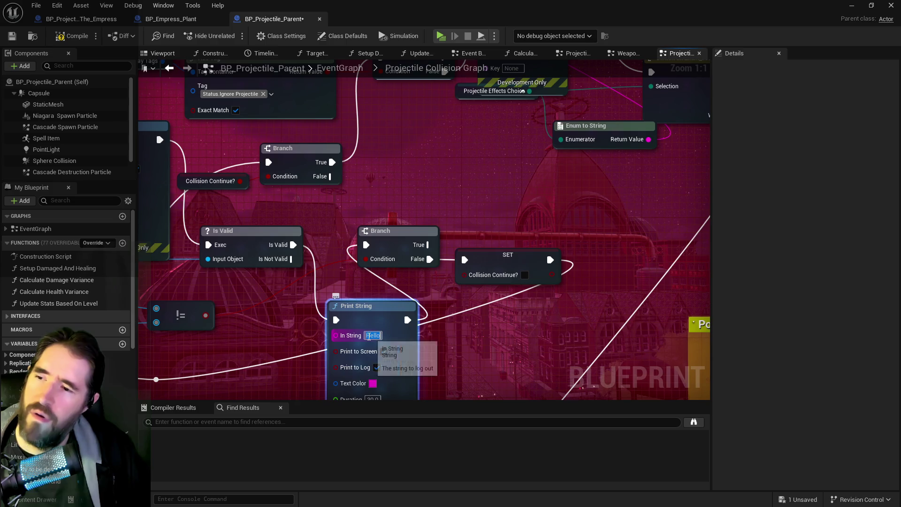
key(BackSpace)
text(Valid)
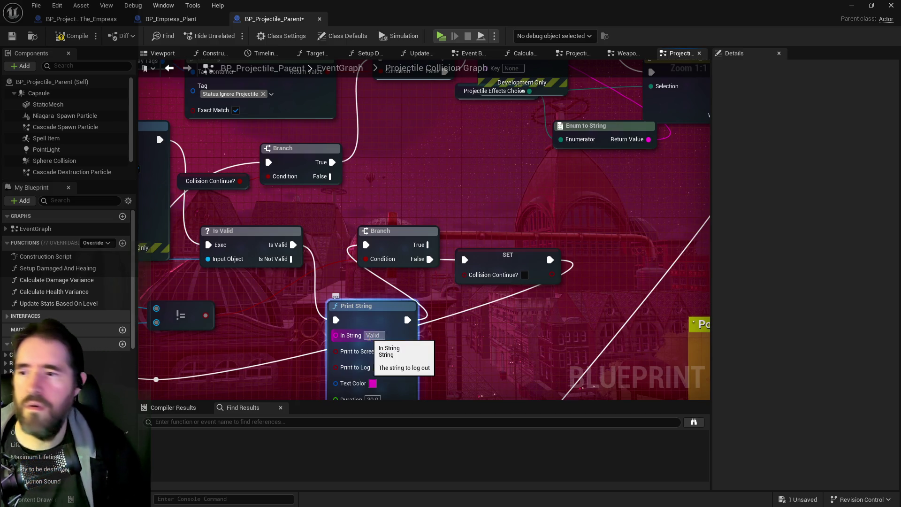
mouse_move(561, 304)
mouse_down()
mouse_move(455, 289)
mouse_move(576, 250)
mouse_move(704, 250)
mouse_move(437, 299)
mouse_up()
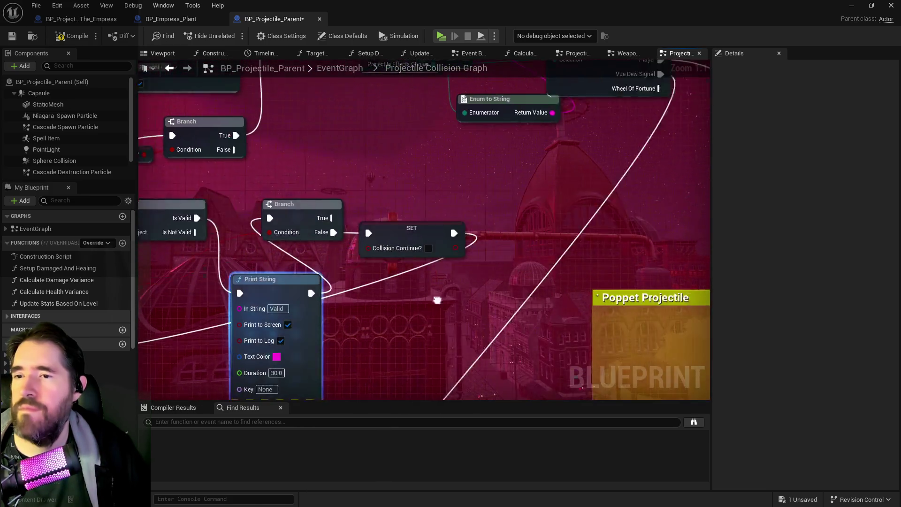
Shift the Branch and SET Collision Continue? nodes to the right to make room
drag(411, 229, 453, 229)
drag(377, 222, 482, 222)
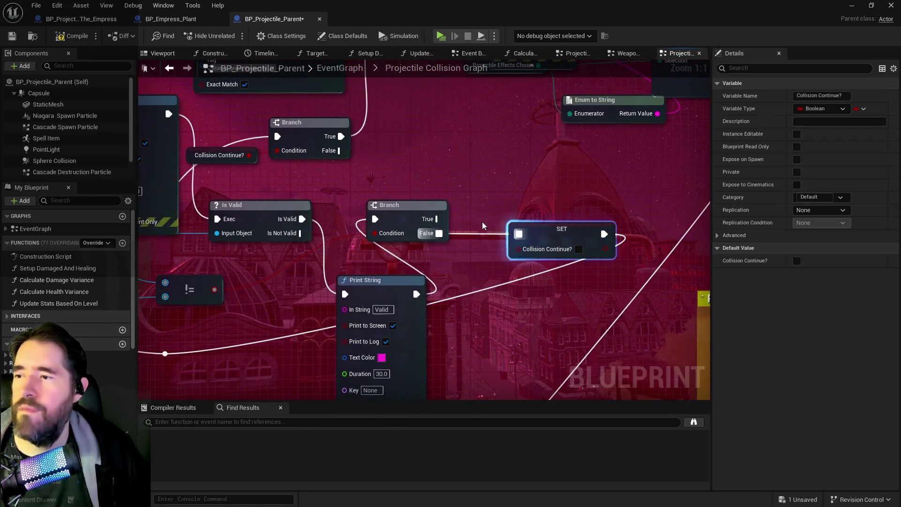
drag(404, 209, 463, 209)
drag(374, 288, 344, 250)
click(581, 241)
drag(581, 240, 604, 240)
mouse_move(453, 251)
mouse_down()
mouse_move(463, 288)
mouse_move(455, 254)
mouse_move(583, 269)
mouse_move(545, 329)
mouse_up()
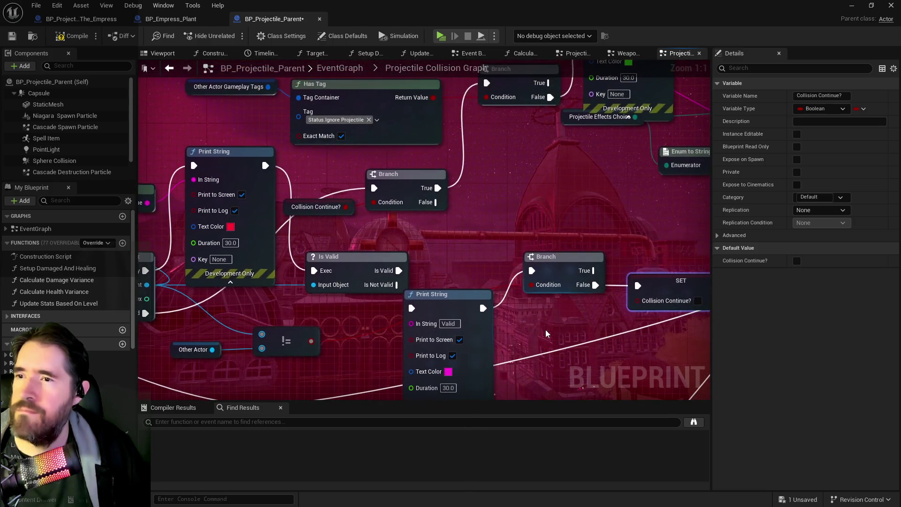
Place the magenta Print String between Is Valid and the Branch
drag(480, 299, 361, 304)
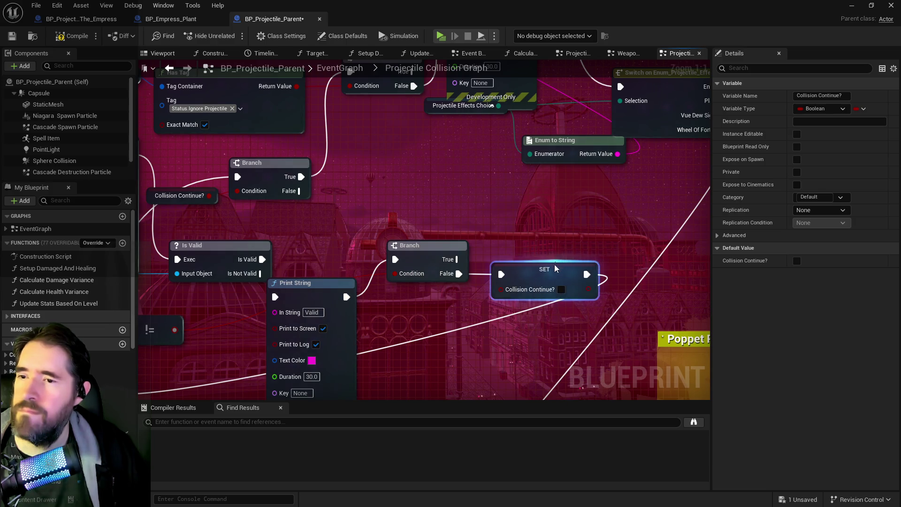
drag(449, 315, 518, 303)
drag(408, 272, 430, 235)
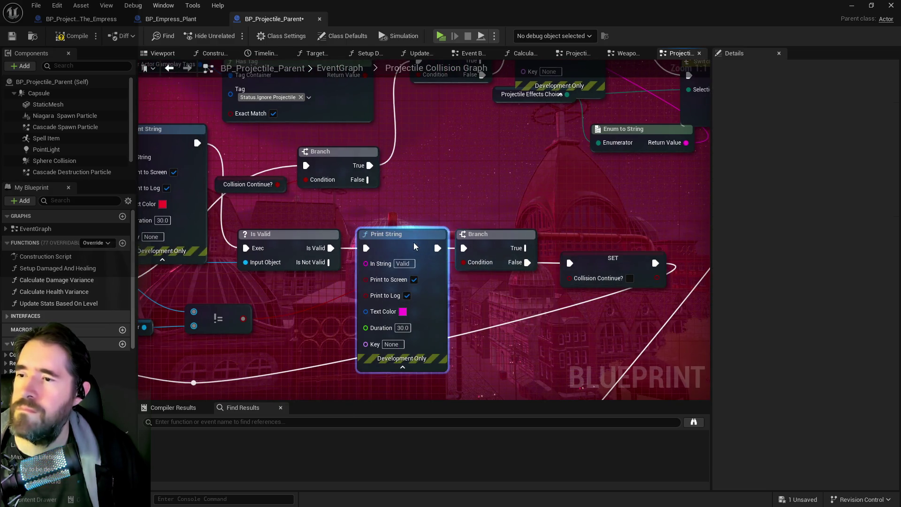
drag(276, 277, 466, 260)
drag(467, 325, 495, 321)
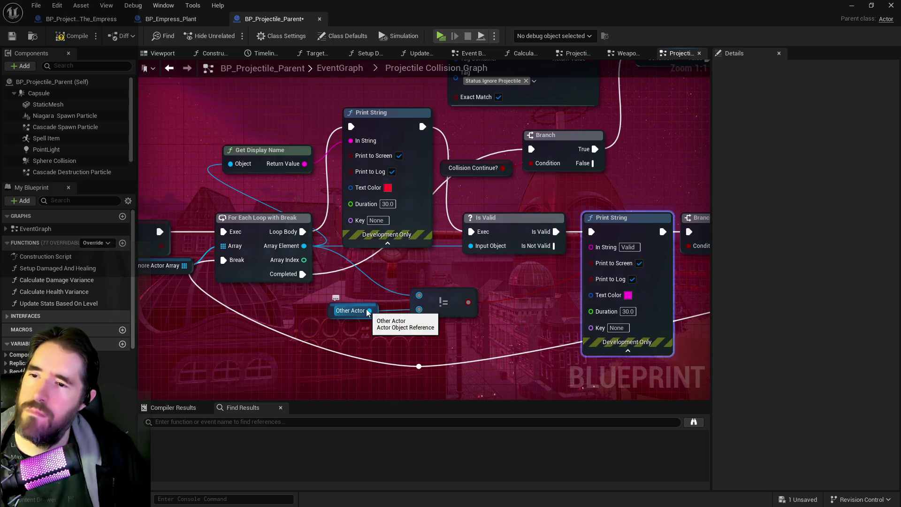
Feed a Get Display Name into the Print String text, lower the red Print String, and compile
drag(533, 282, 353, 277)
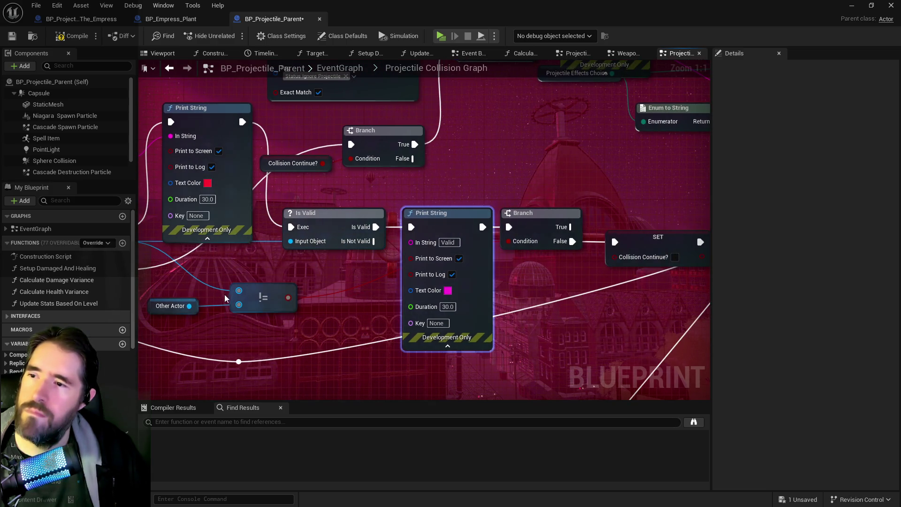
mouse_move(174, 308)
mouse_down()
mouse_move(283, 289)
mouse_move(279, 314)
mouse_move(461, 268)
mouse_move(287, 301)
mouse_move(470, 252)
mouse_move(520, 251)
mouse_up()
drag(422, 221, 423, 206)
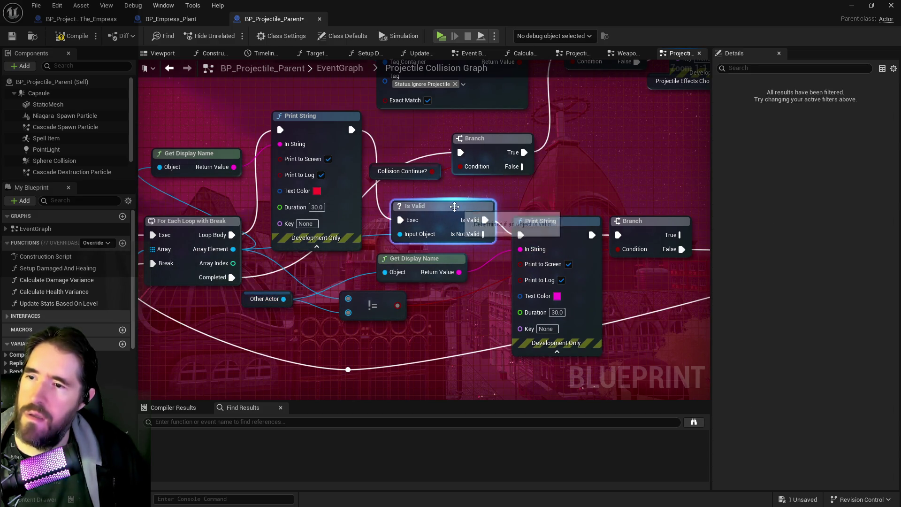
drag(277, 121, 276, 152)
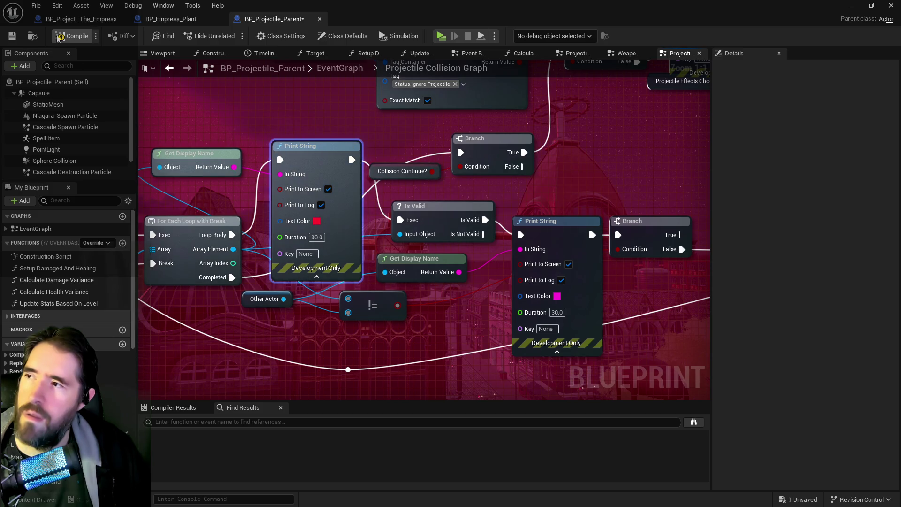
key(F7)
Save the blueprint, then in the play session toggle the inventory and run along the bridge
click(12, 35)
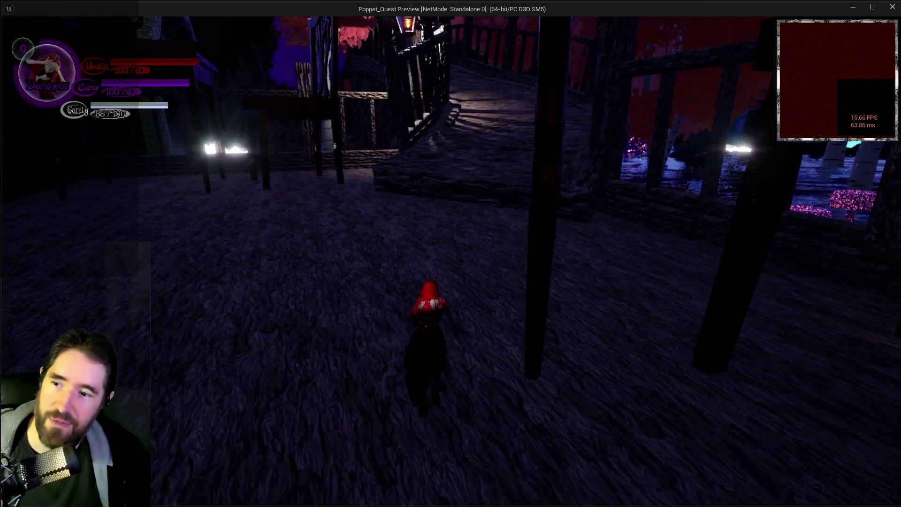
key(i)
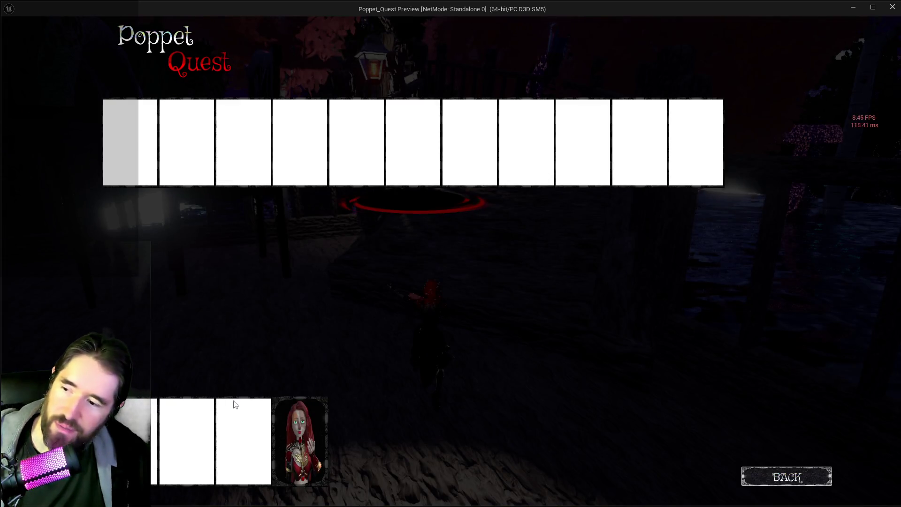
key(i)
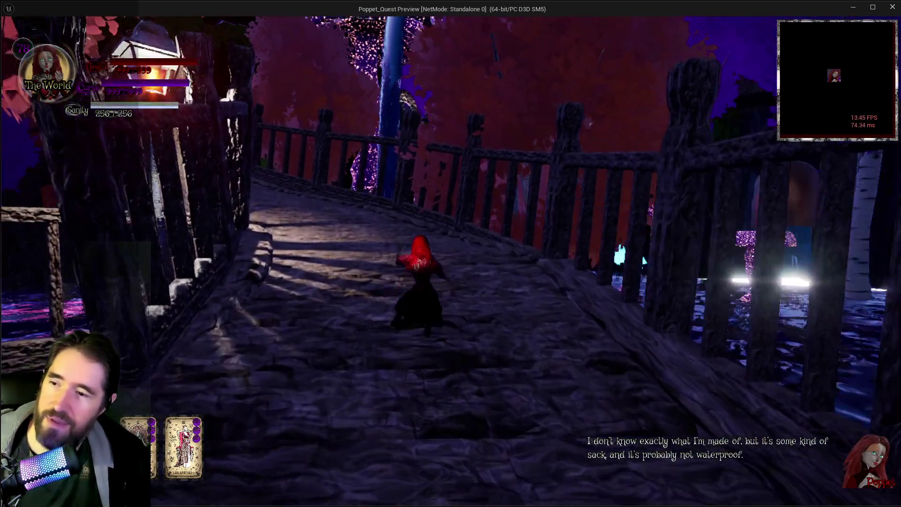
key(w)
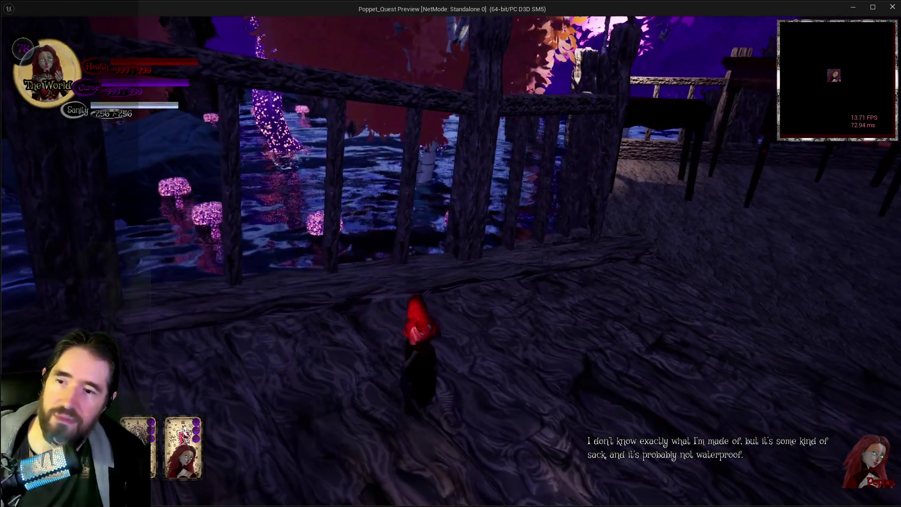
Fire four projectiles to trigger the on-screen debug names, then pause the game
click(453, 257)
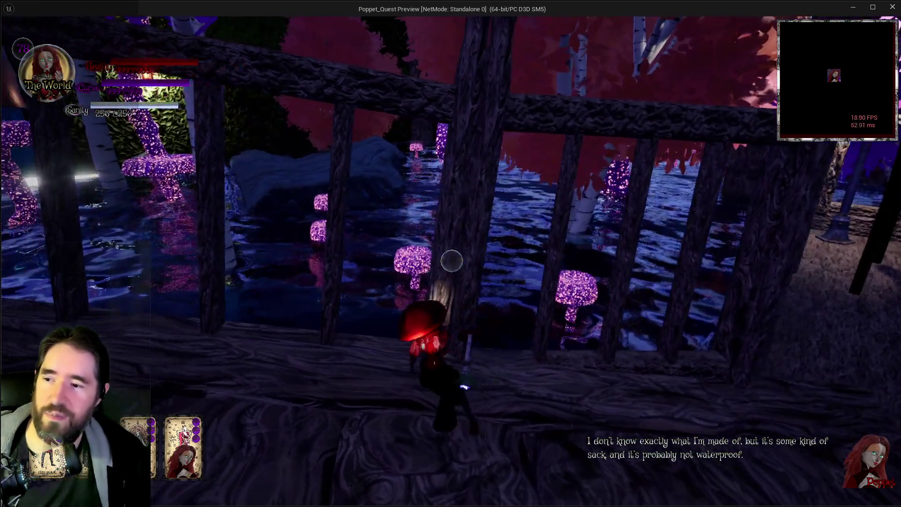
click(452, 261)
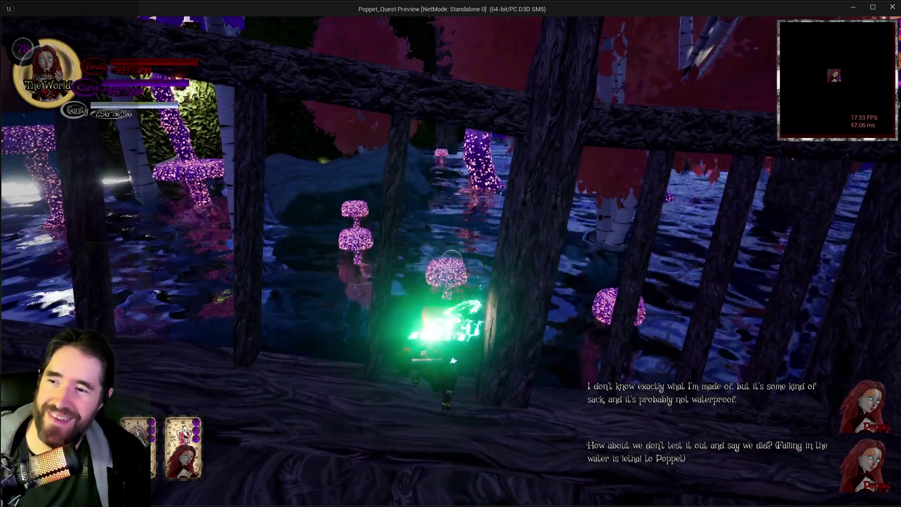
click(452, 259)
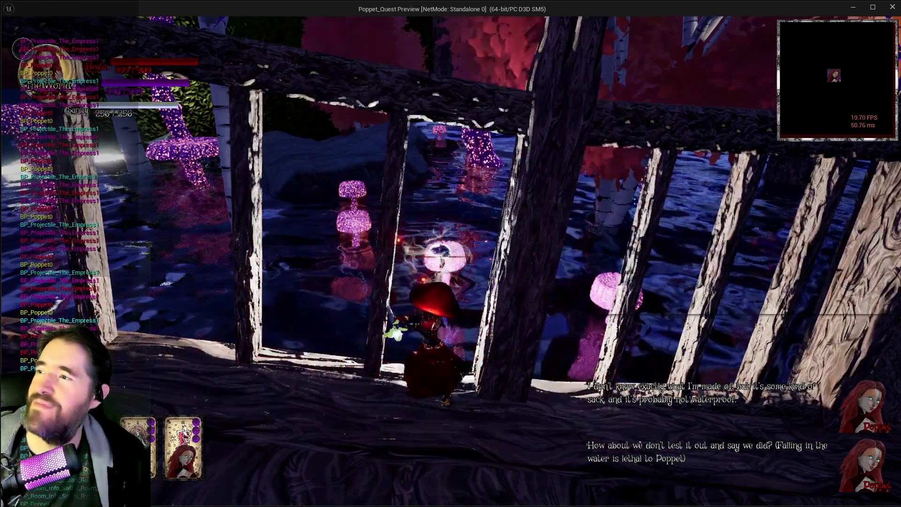
click(452, 259)
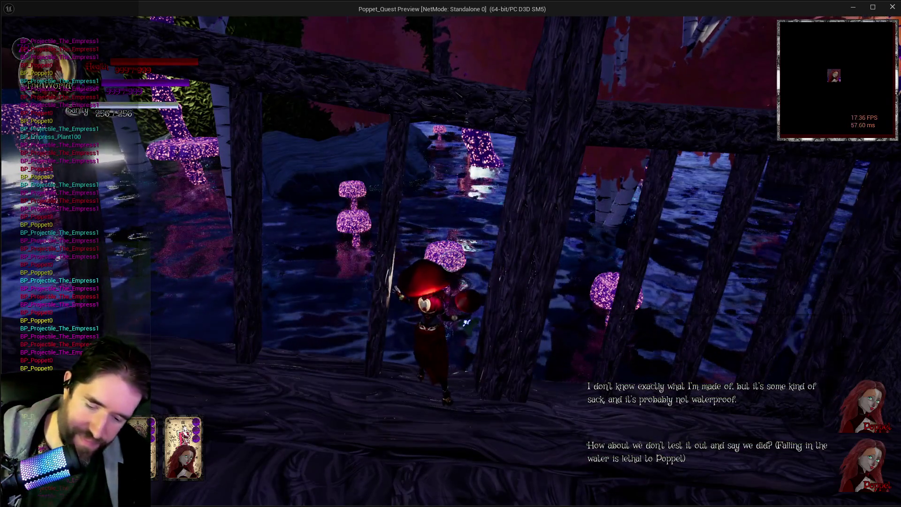
key(Escape)
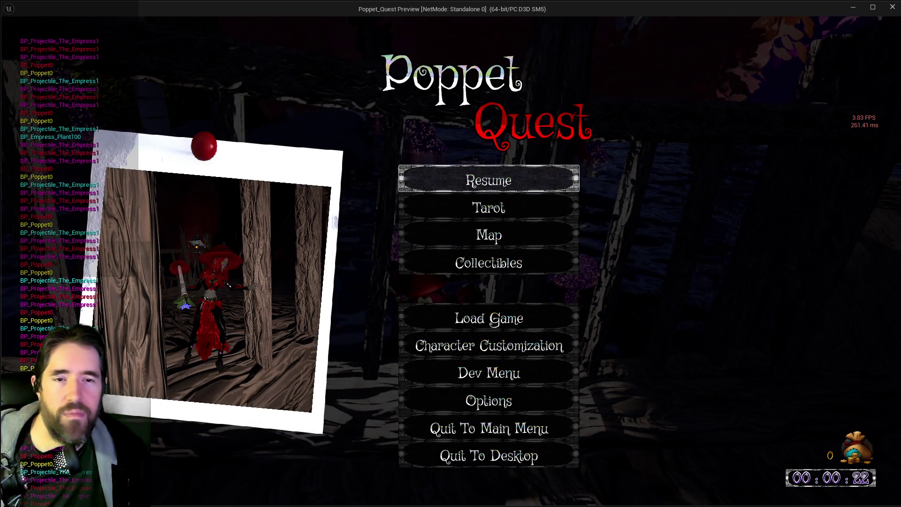
key(alt+Tab)
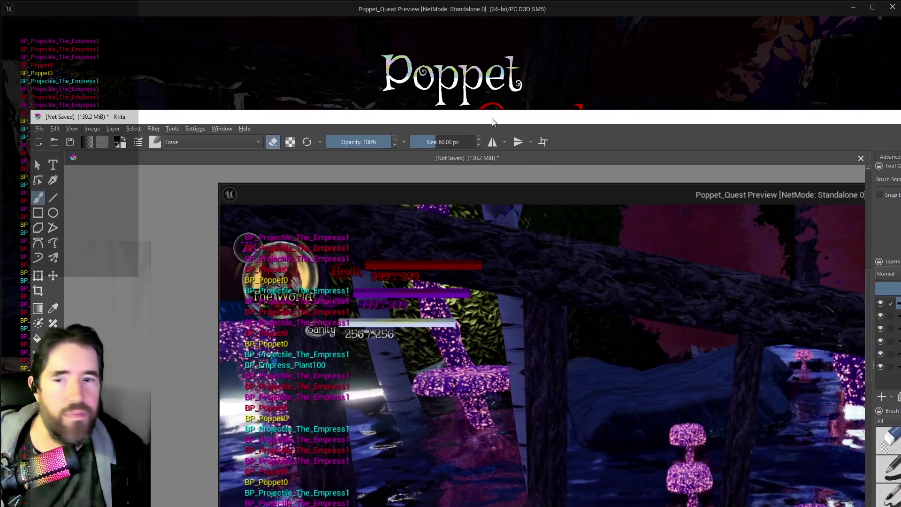
Position the Krita window and zoom in and out on the debug-name screenshot
drag(504, 118, 468, 24)
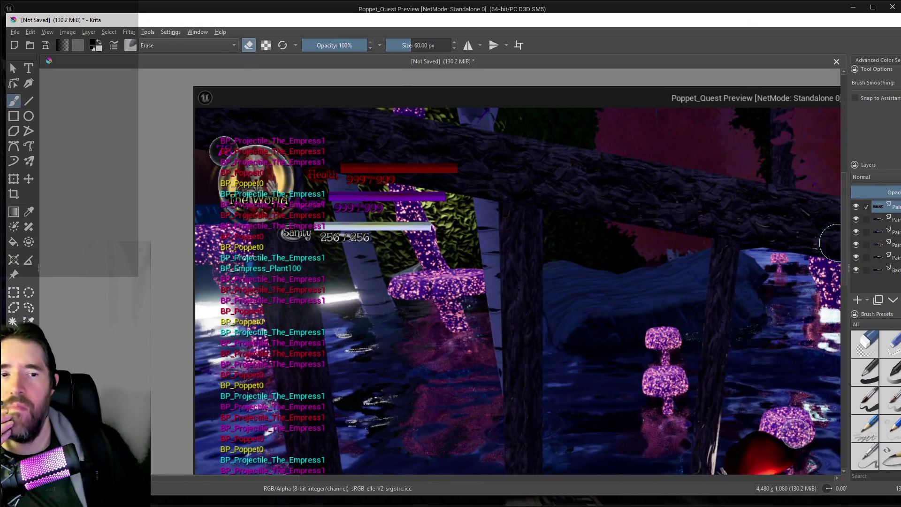
scroll(232, 216, up, 2)
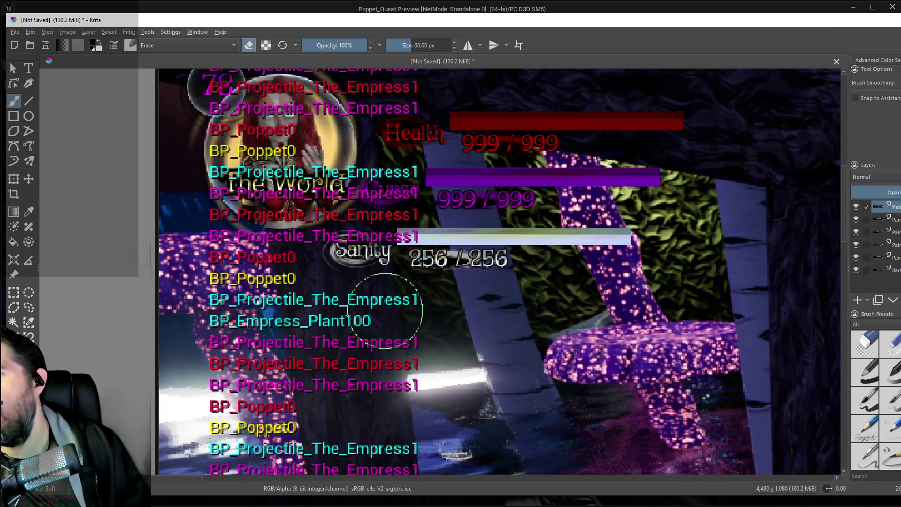
scroll(385, 311, down, 1)
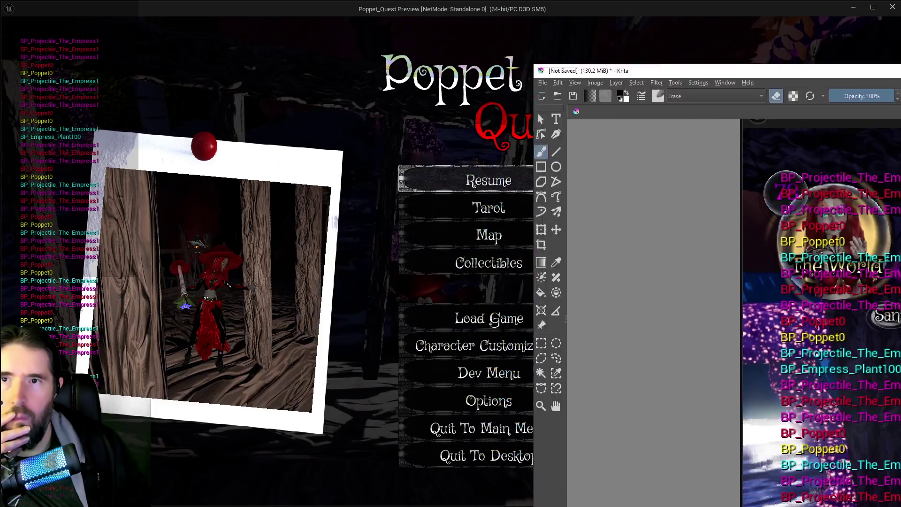
Return to the game preview, minimise it, and stop the play session
key(alt+Tab)
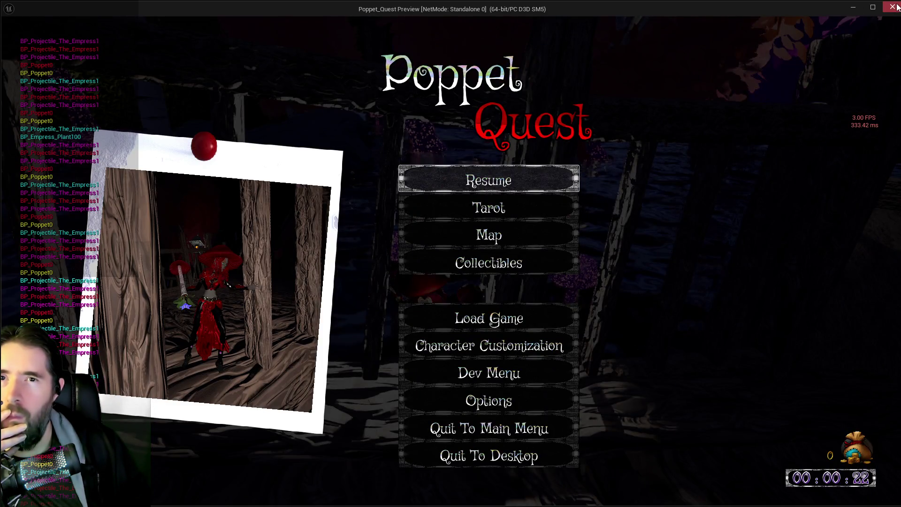
click(850, 9)
key(Escape)
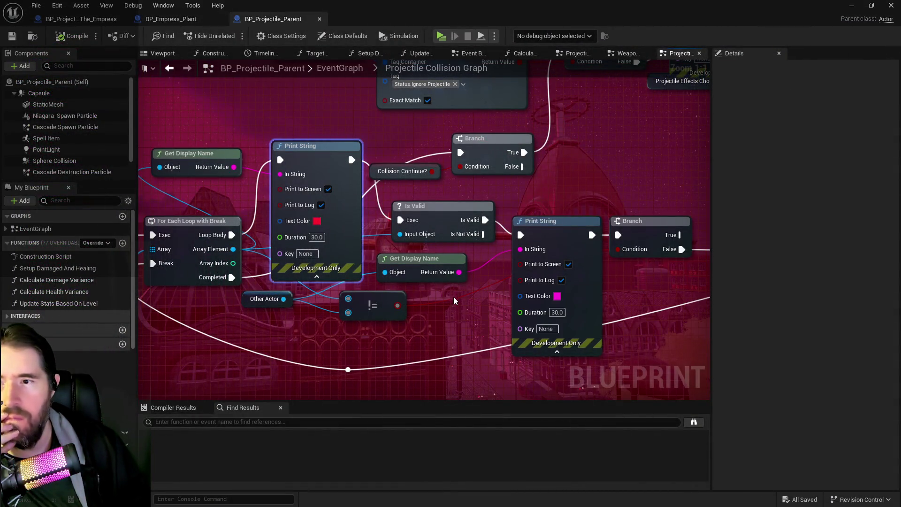
Zoom the collision graph out and move the red Print String node up and left
drag(453, 296, 425, 289)
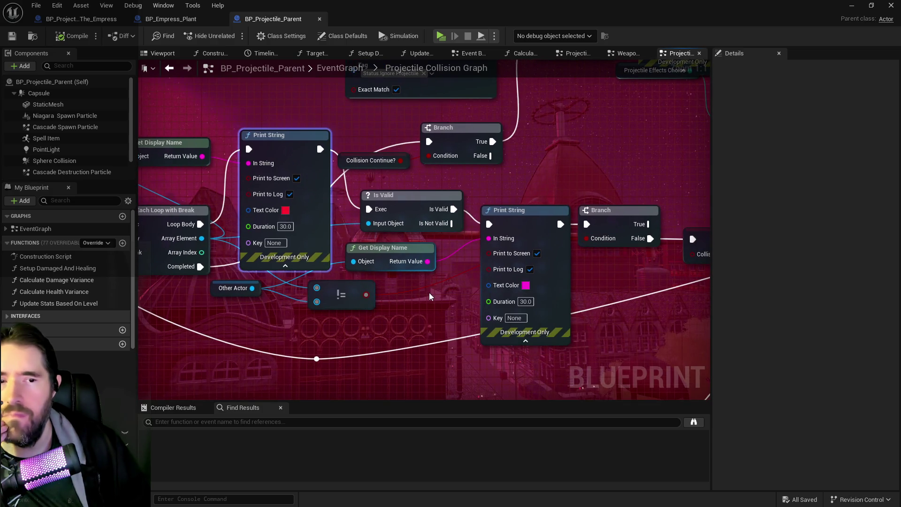
scroll(429, 292, down, 3)
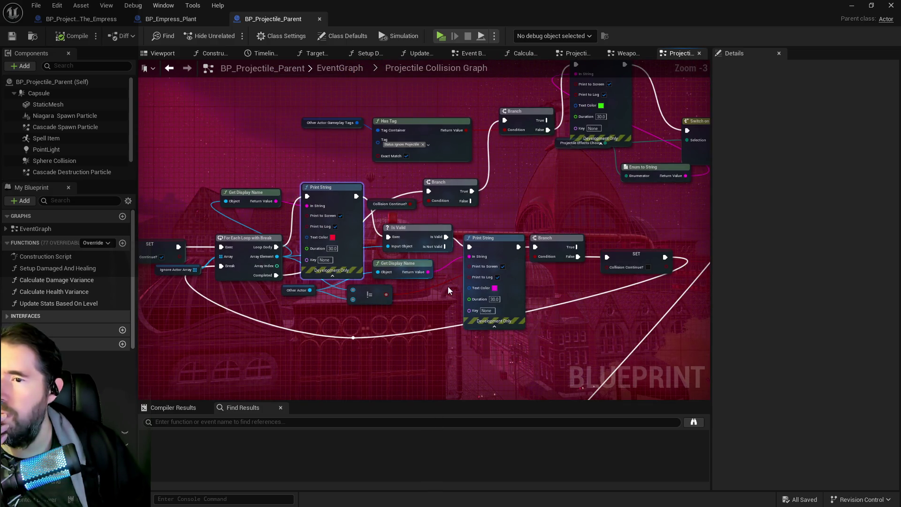
mouse_move(423, 287)
mouse_down()
mouse_move(514, 272)
mouse_move(502, 217)
mouse_move(347, 221)
mouse_move(474, 211)
mouse_move(376, 237)
mouse_up()
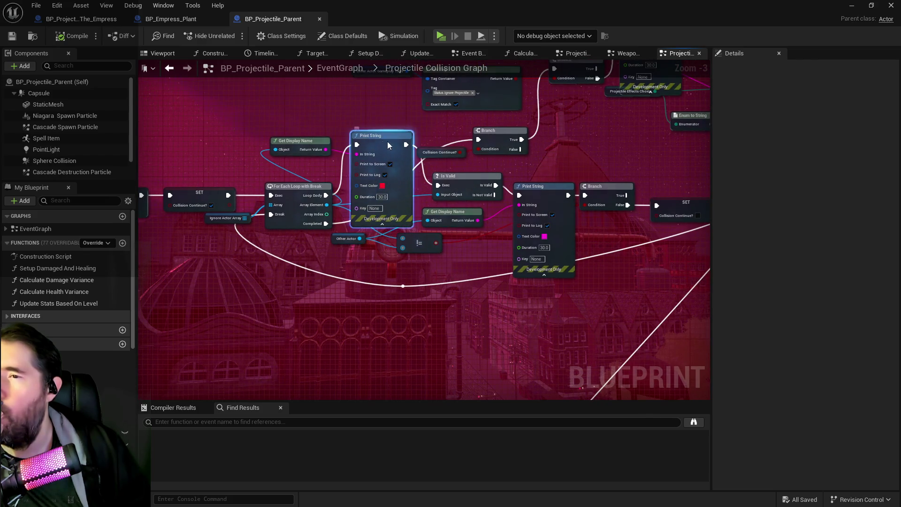
drag(371, 136, 355, 94)
drag(444, 194, 349, 185)
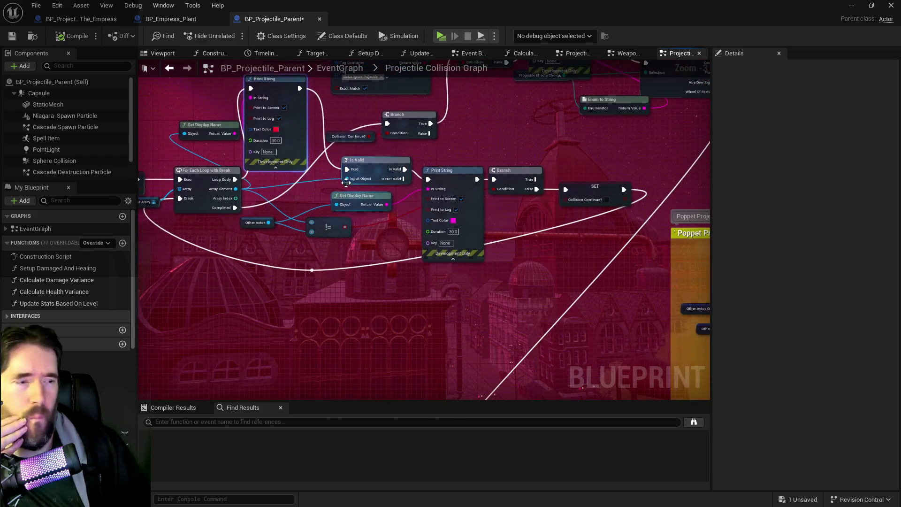
drag(519, 282, 502, 267)
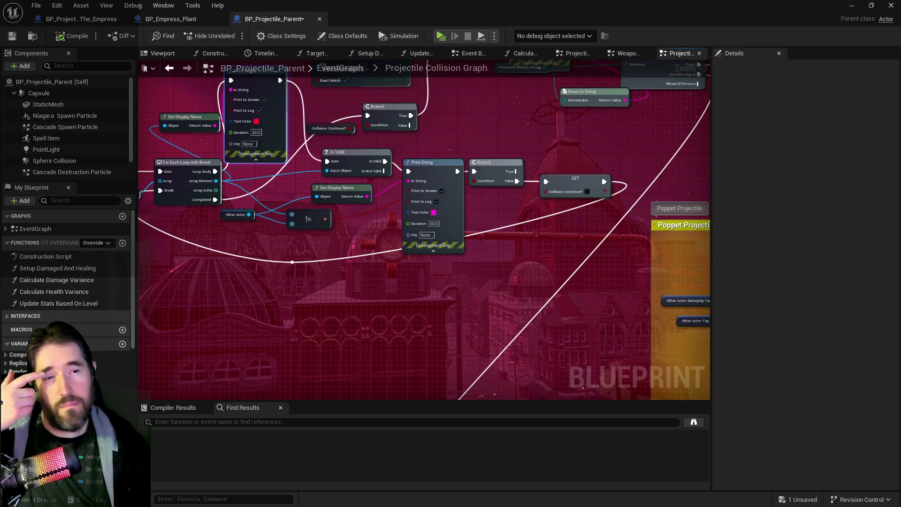
key(alt+Tab)
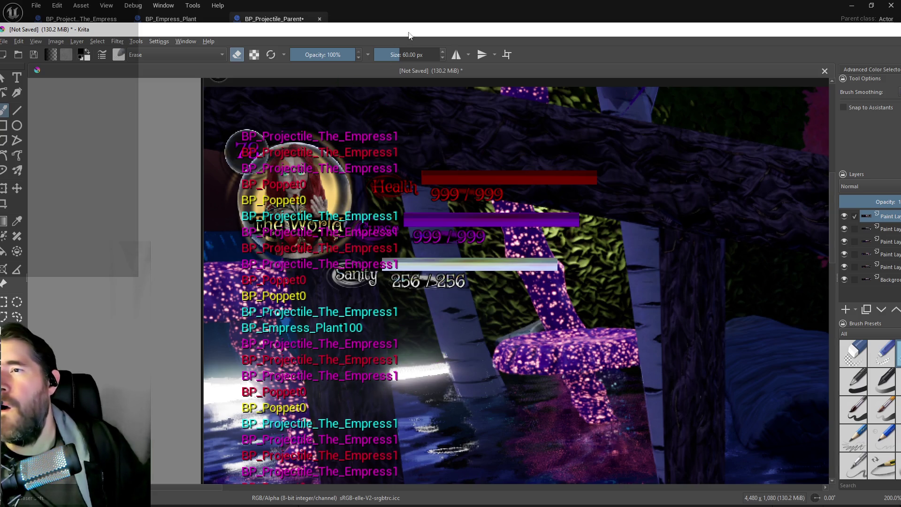
Shrink Krita's eraser brush size, then move Krita aside and return to the Unreal collision graph
mouse_move(408, 35)
mouse_down()
mouse_move(891, 90)
mouse_move(539, 72)
mouse_move(367, 38)
mouse_up()
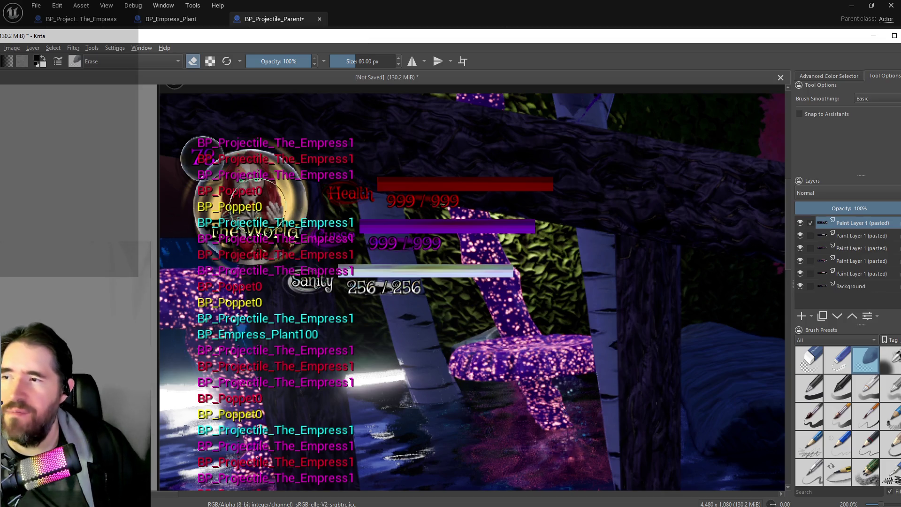
drag(281, 36, 391, 35)
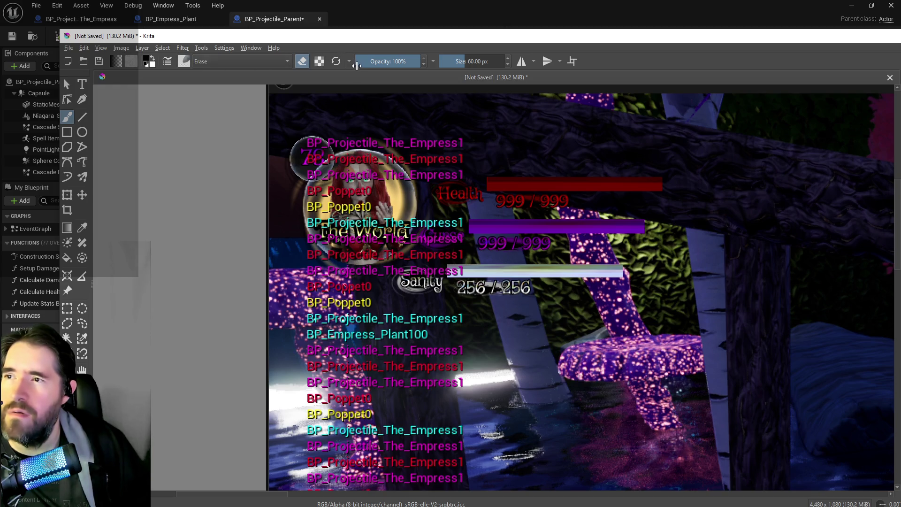
click(454, 62)
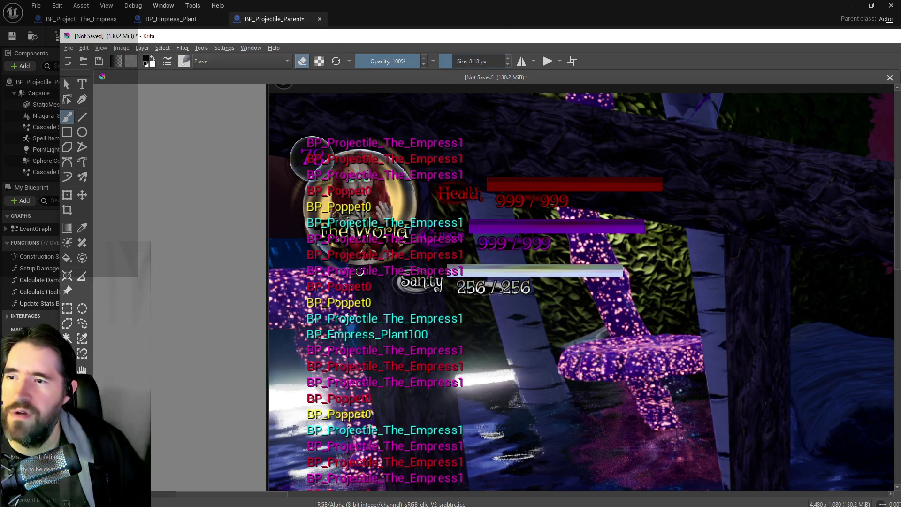
mouse_move(108, 35)
mouse_down()
mouse_move(696, 94)
mouse_move(816, 52)
mouse_up()
click(502, 197)
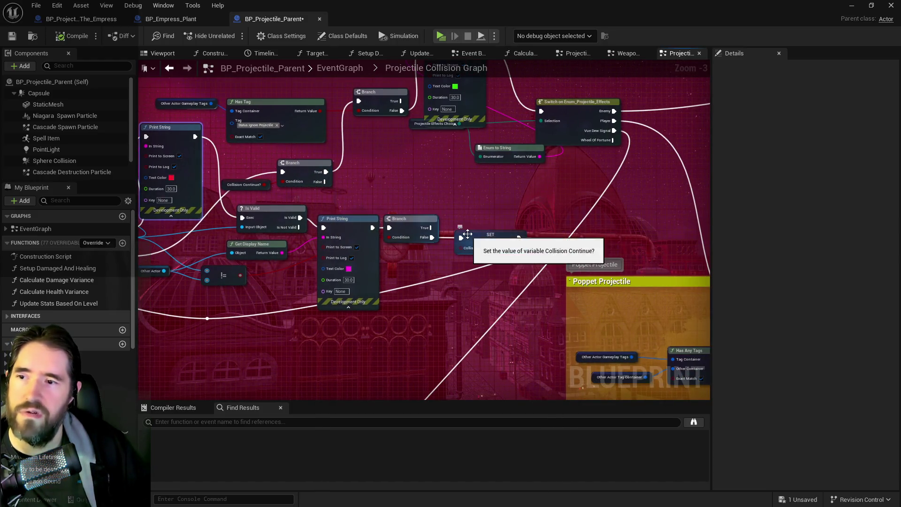
Duplicate the magenta Print String and wire the Branch True output into the copy
click(339, 218)
key(ctrl+d)
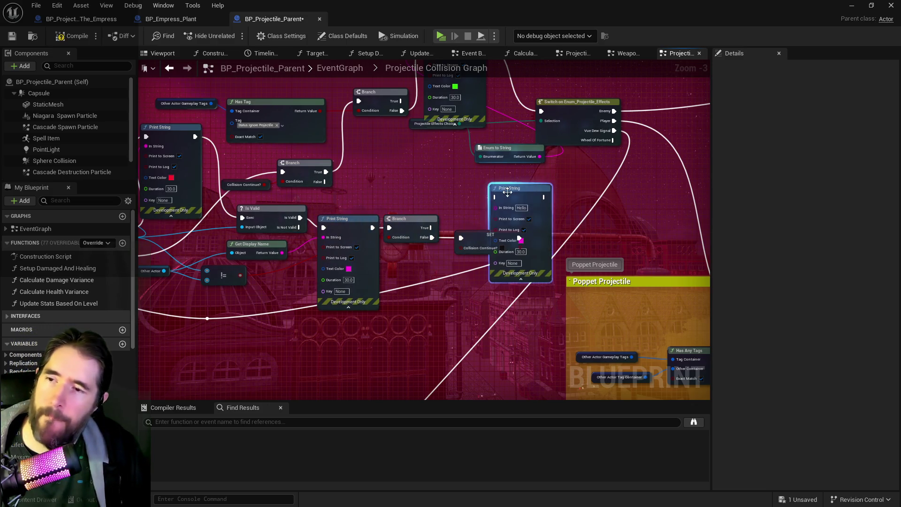
drag(511, 193, 551, 196)
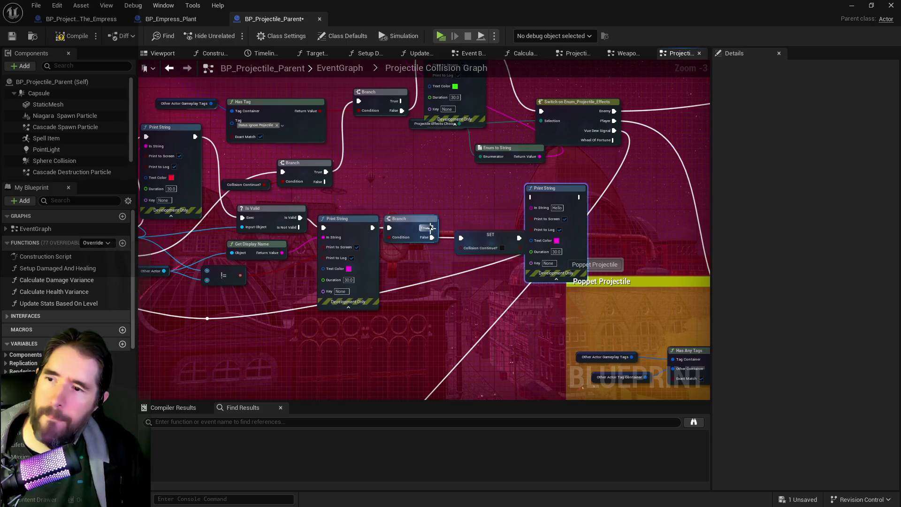
drag(431, 228, 532, 197)
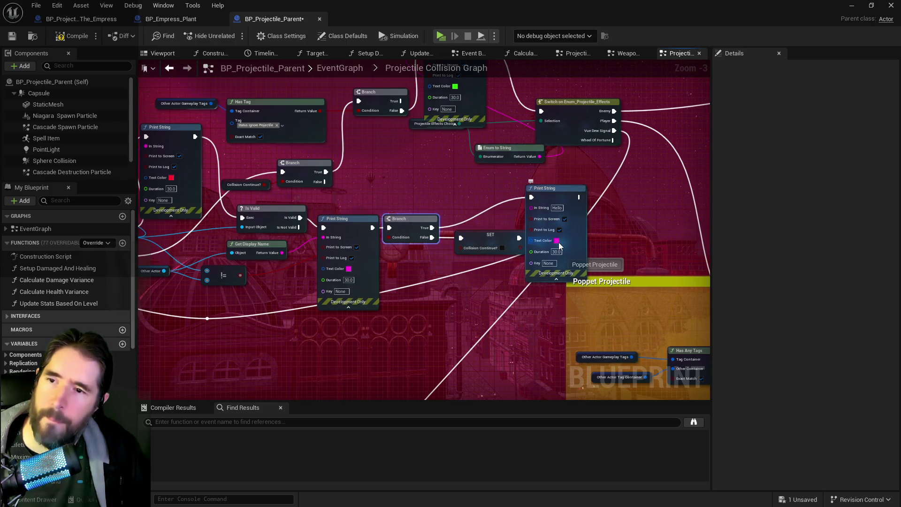
Set the copy's text colour to cyan and its message to 'Continue True'
click(556, 240)
mouse_move(650, 277)
mouse_down()
mouse_move(636, 338)
mouse_move(640, 319)
mouse_up()
drag(631, 305, 583, 309)
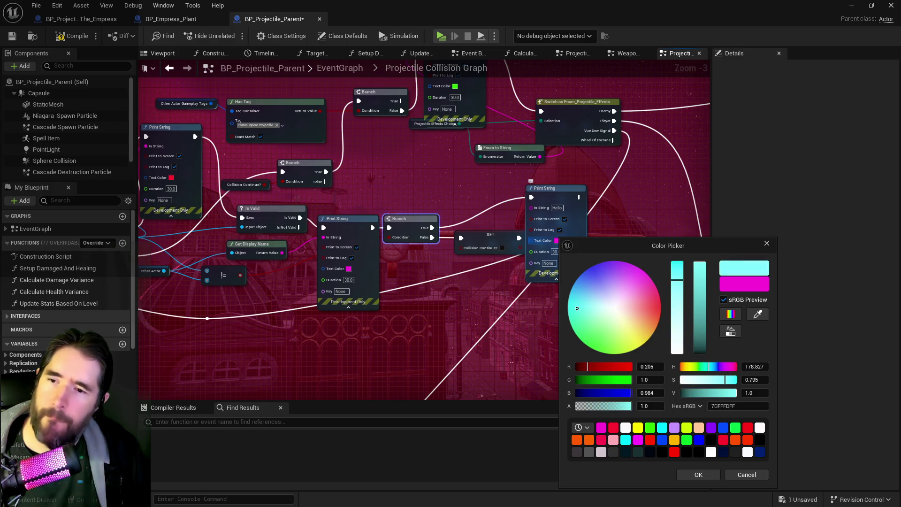
click(697, 475)
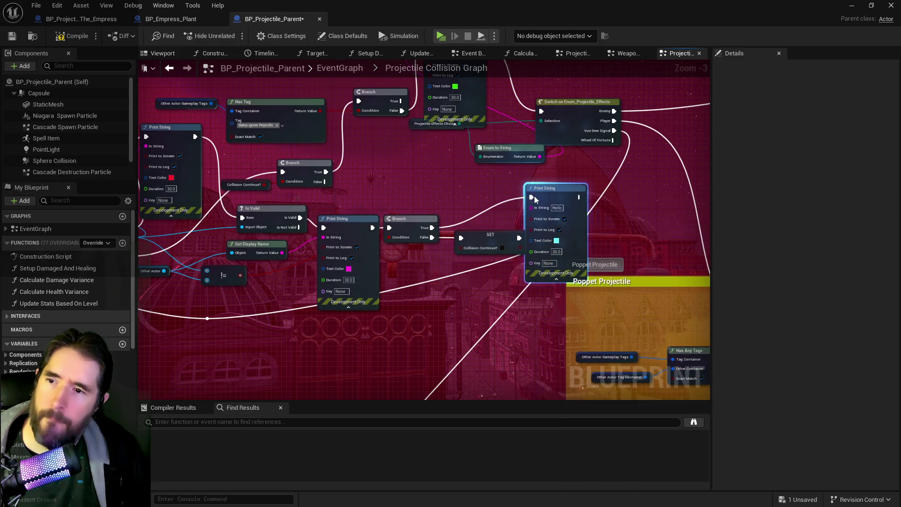
click(557, 208)
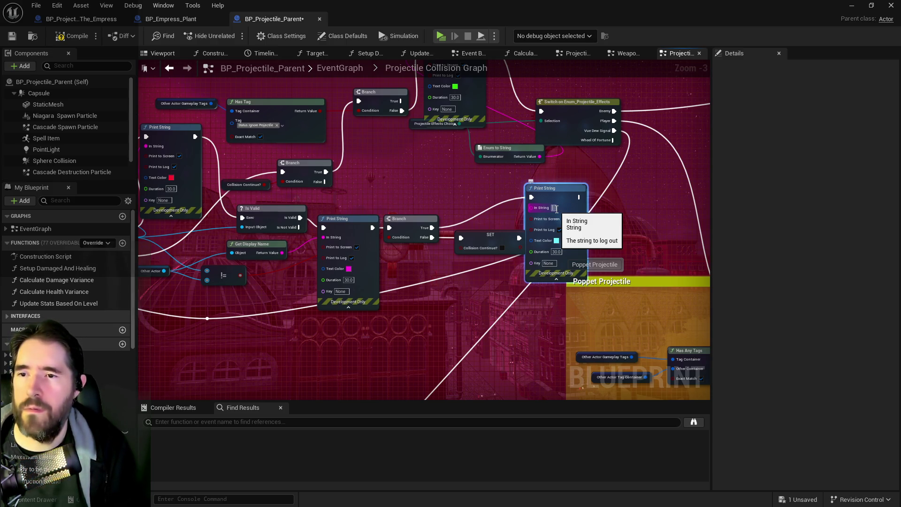
text(Continue True)
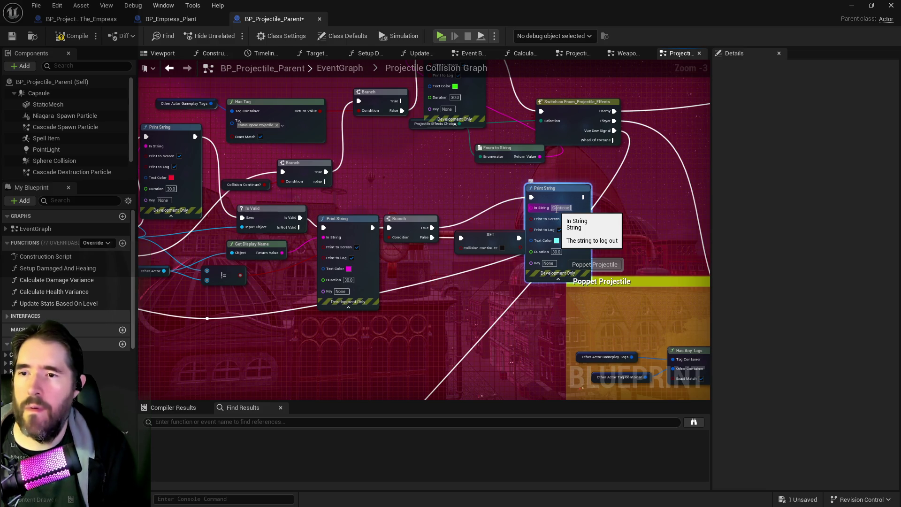
key(Return)
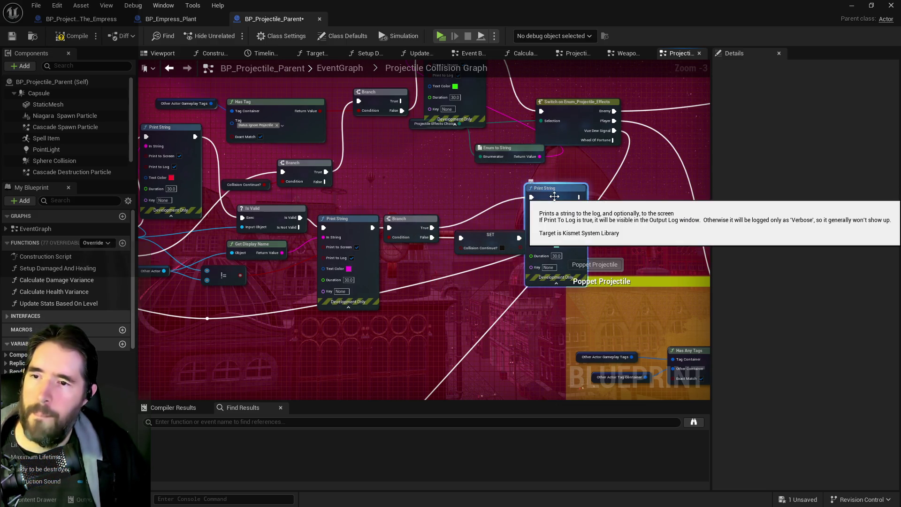
Paste a copy of the Continue True print, change it to 'Continue False', and wire Branch False to it
key(ctrl+v)
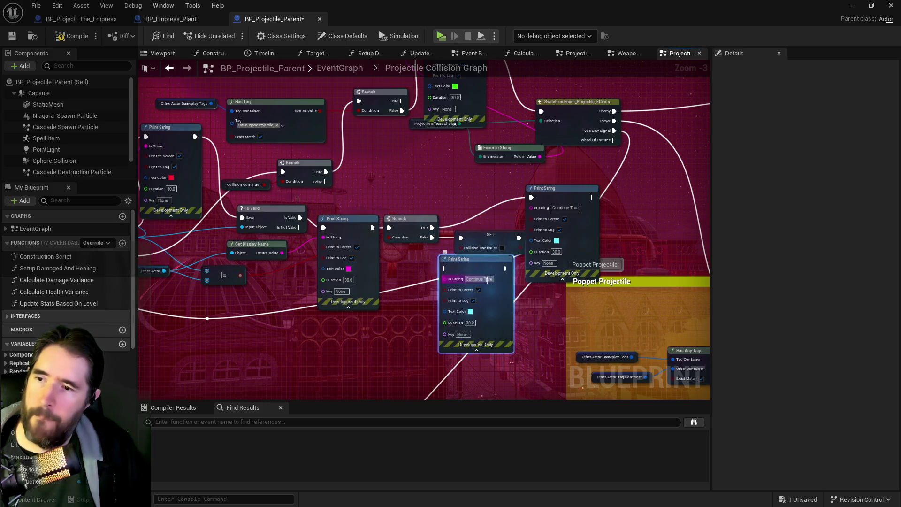
text(Fal)
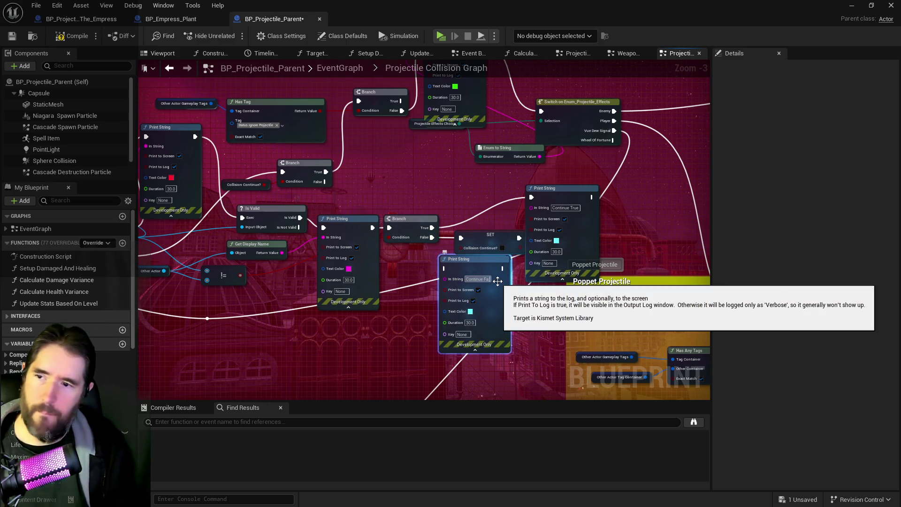
text(lse)
key(Return)
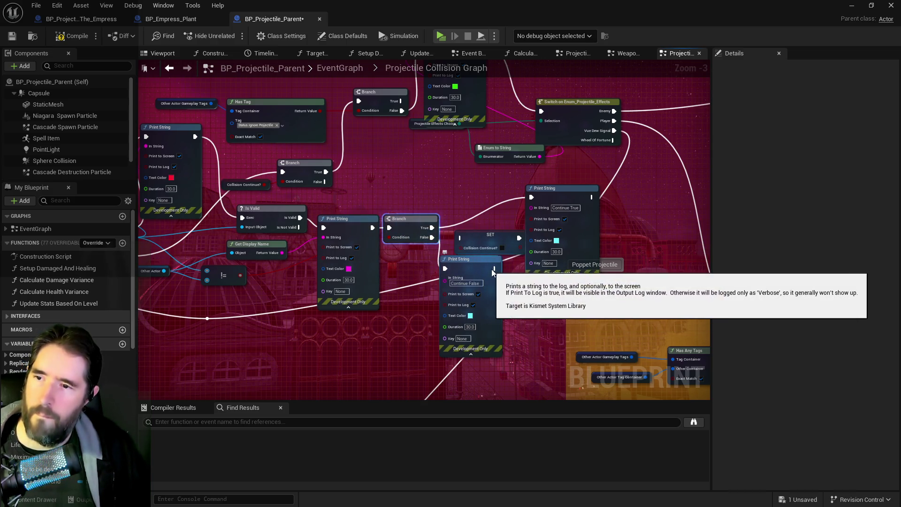
drag(431, 237, 461, 238)
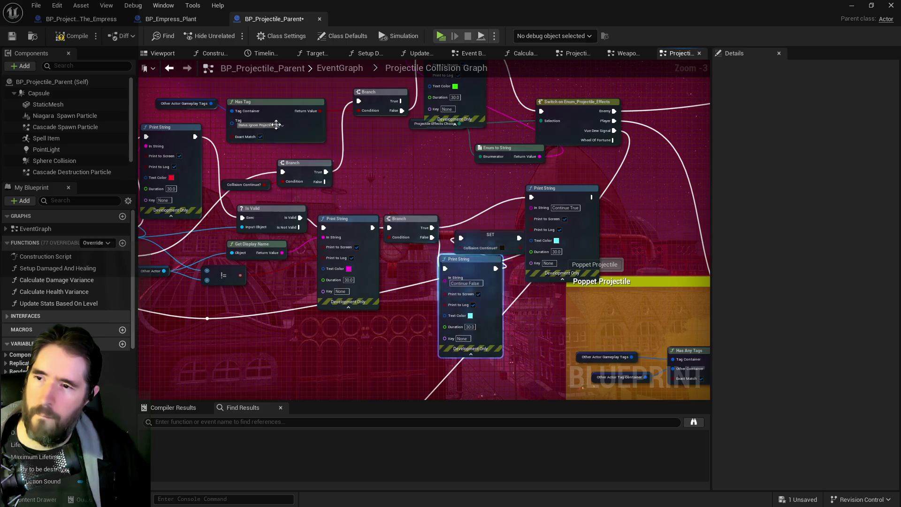
Make the Continue False text green and save the blueprint
click(470, 315)
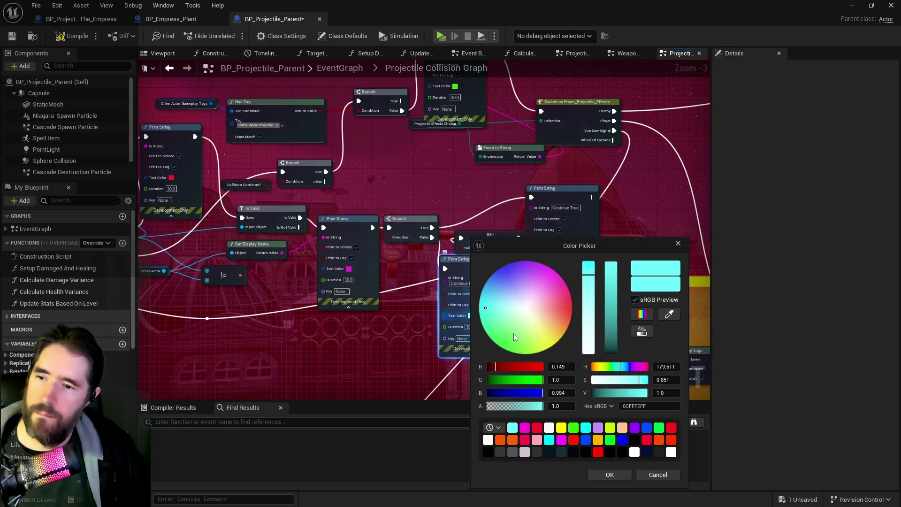
click(511, 333)
click(610, 475)
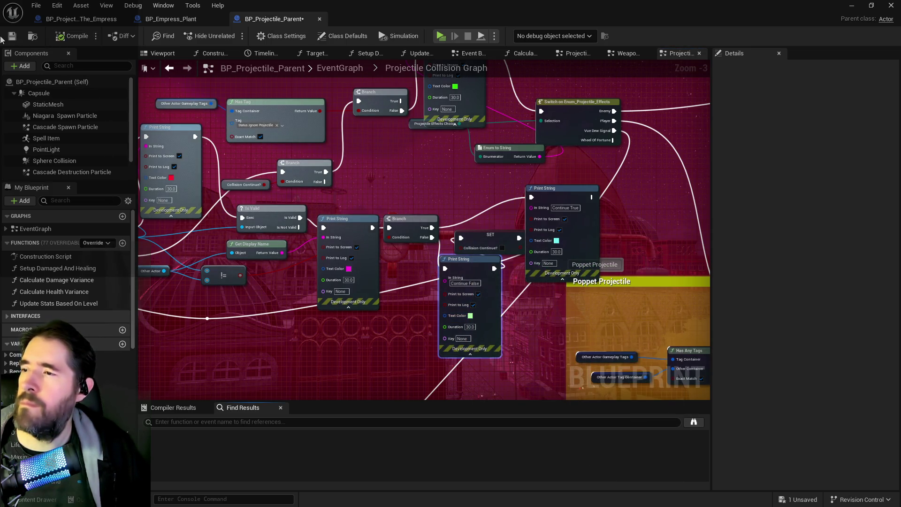
click(12, 36)
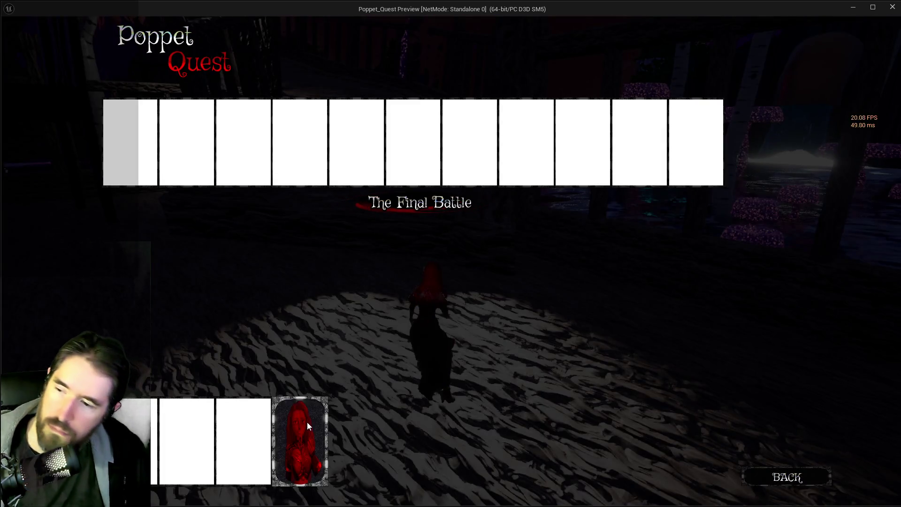
Start the level with a card and walk the character up to the lakeside railing
click(307, 421)
key(w)
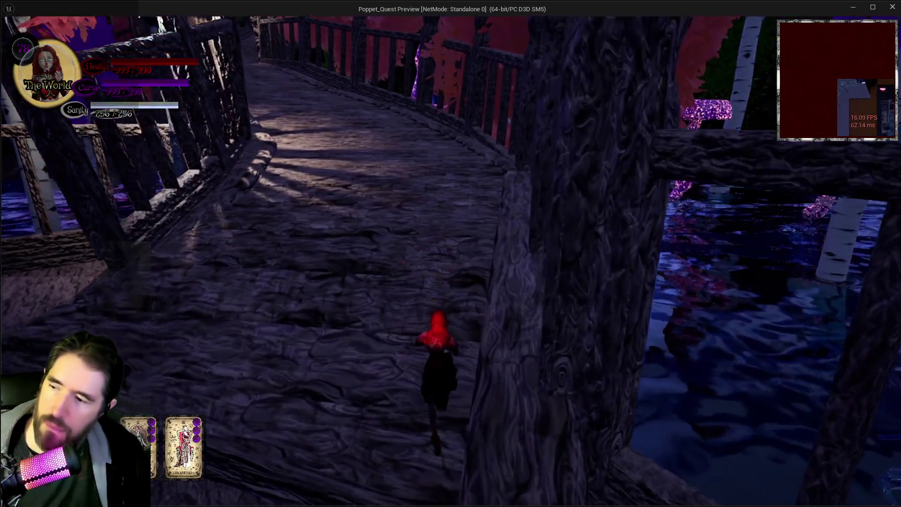
key(w)
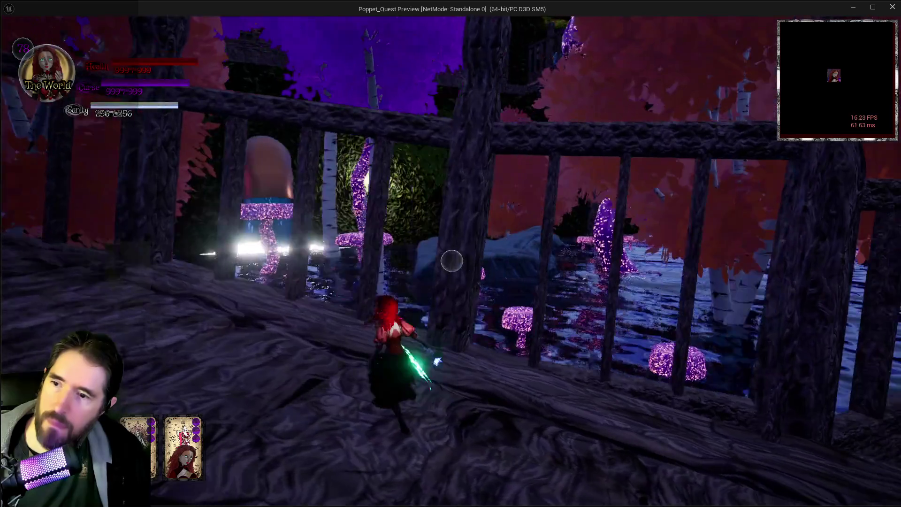
key(w)
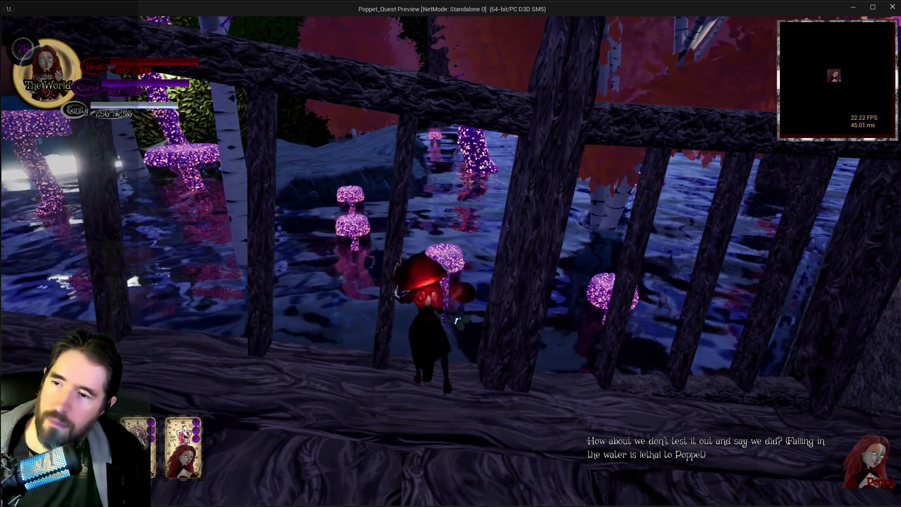
Fire repeated projectiles at the railing to trigger the Continue True/False logs, then pause the game
click(452, 260)
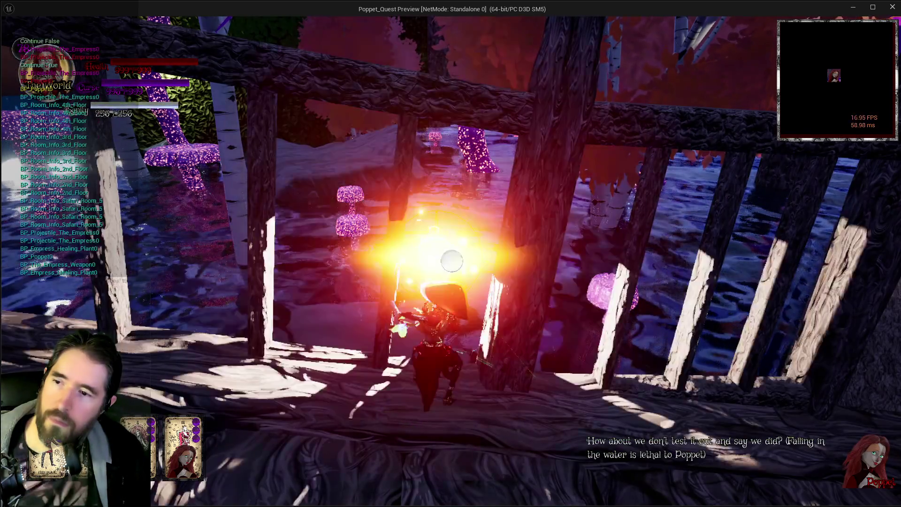
click(452, 261)
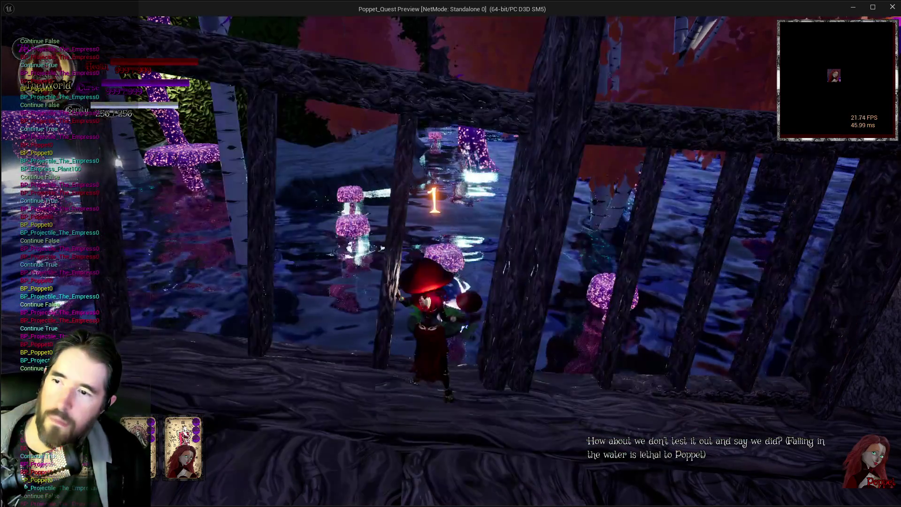
click(452, 261)
key(w)
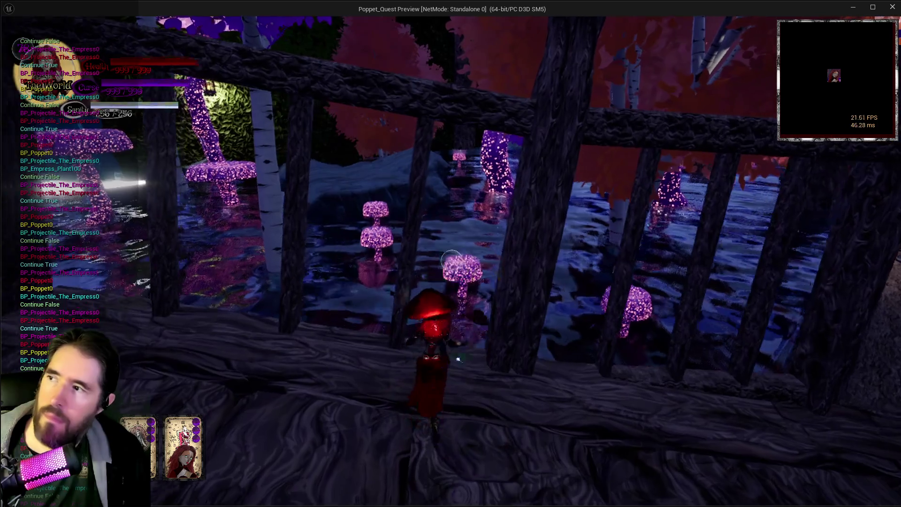
click(452, 261)
click(451, 261)
click(452, 261)
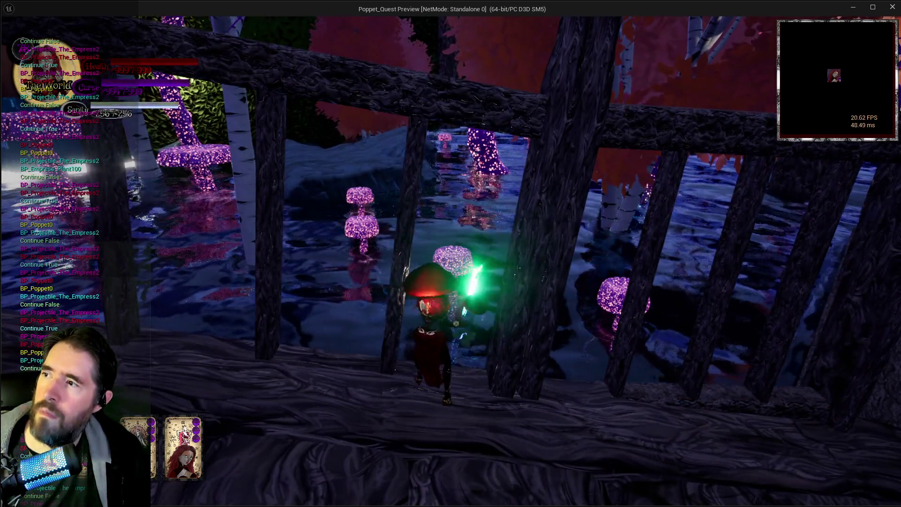
click(452, 261)
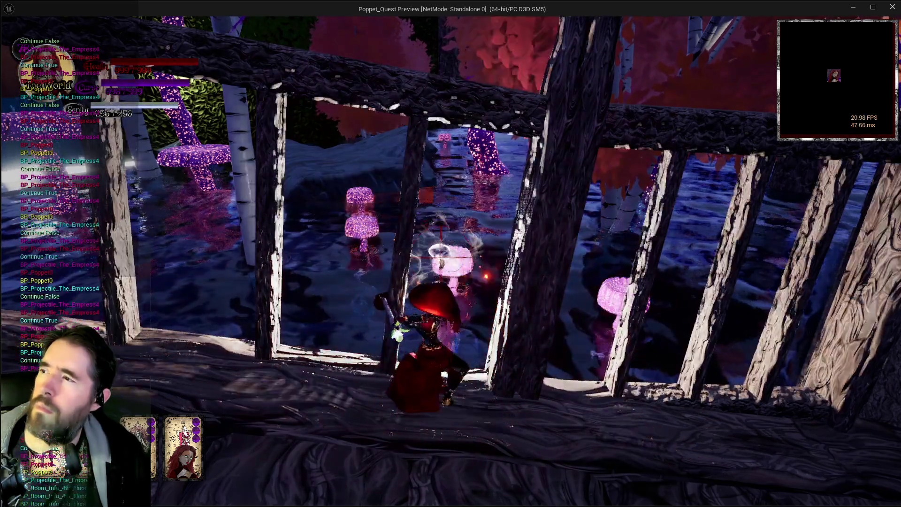
click(451, 260)
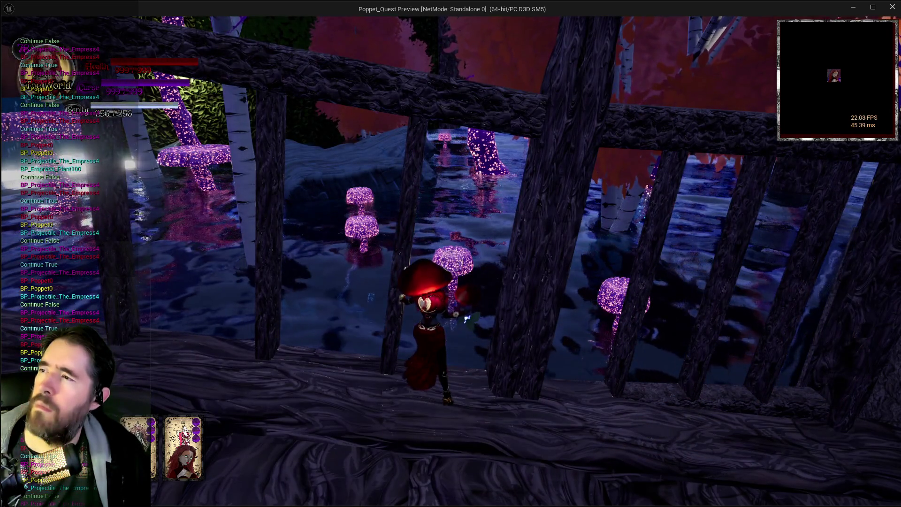
click(464, 327)
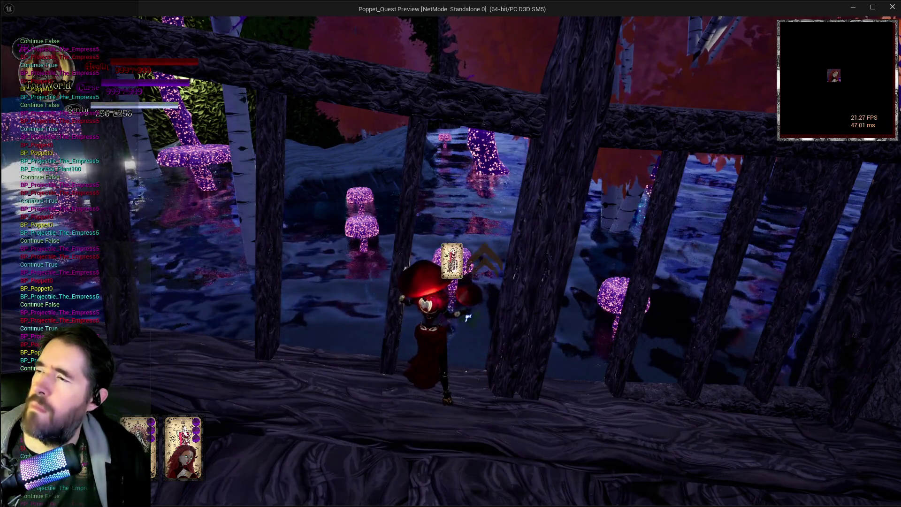
click(468, 318)
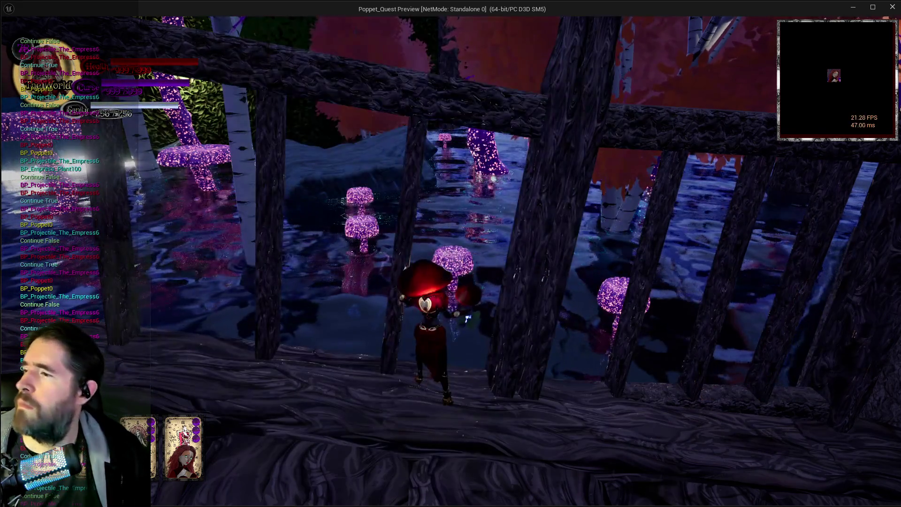
click(463, 328)
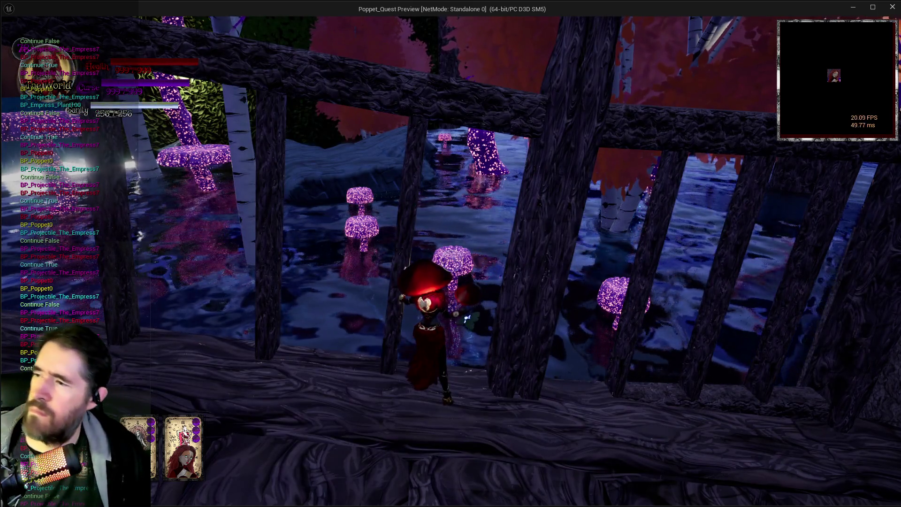
click(463, 328)
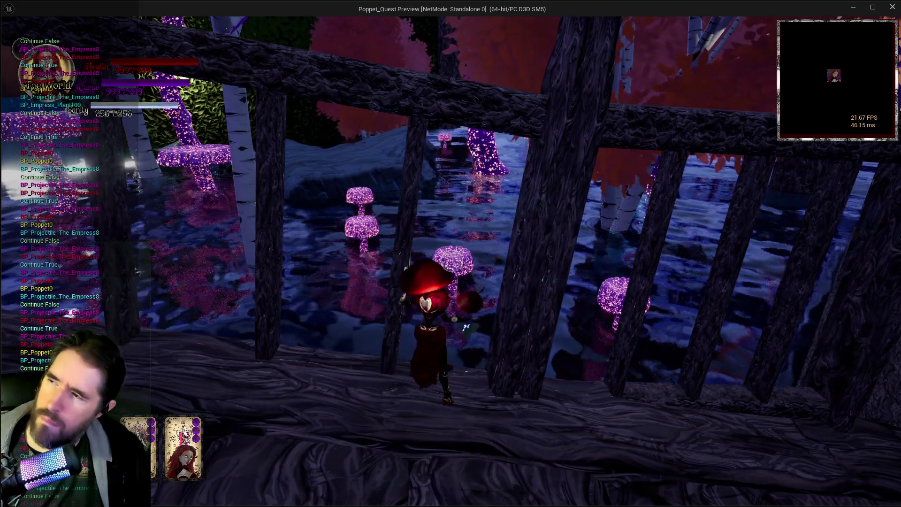
click(464, 327)
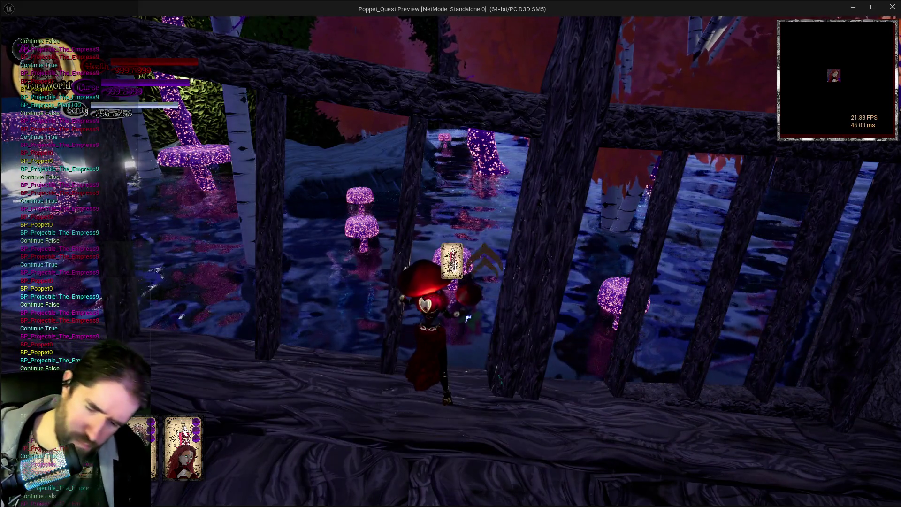
key(Escape)
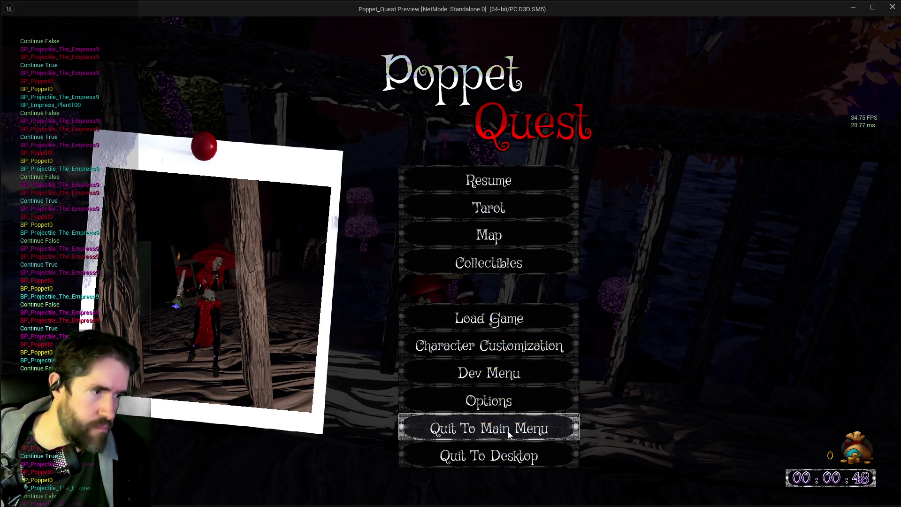
Review the debug-log screenshot in an enlarged Krita window, move Krita aside, and close the preview
key(alt+Tab)
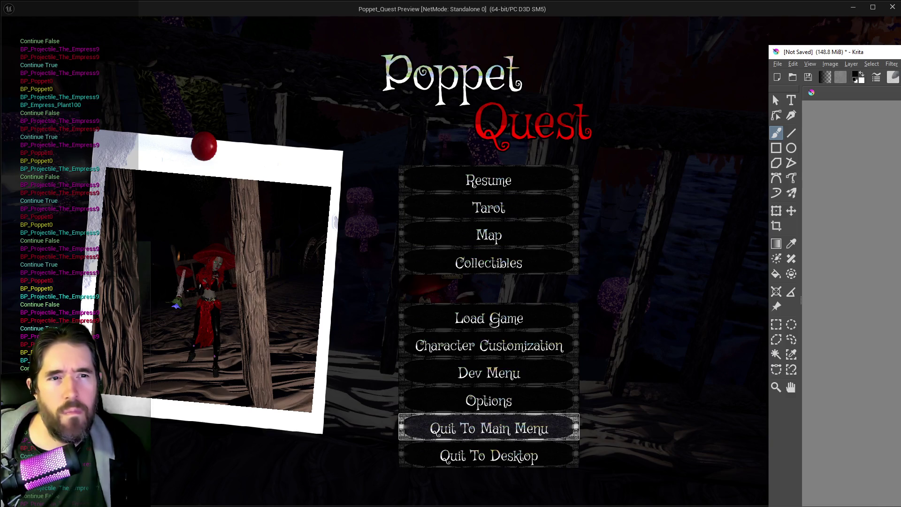
drag(825, 52, 611, 61)
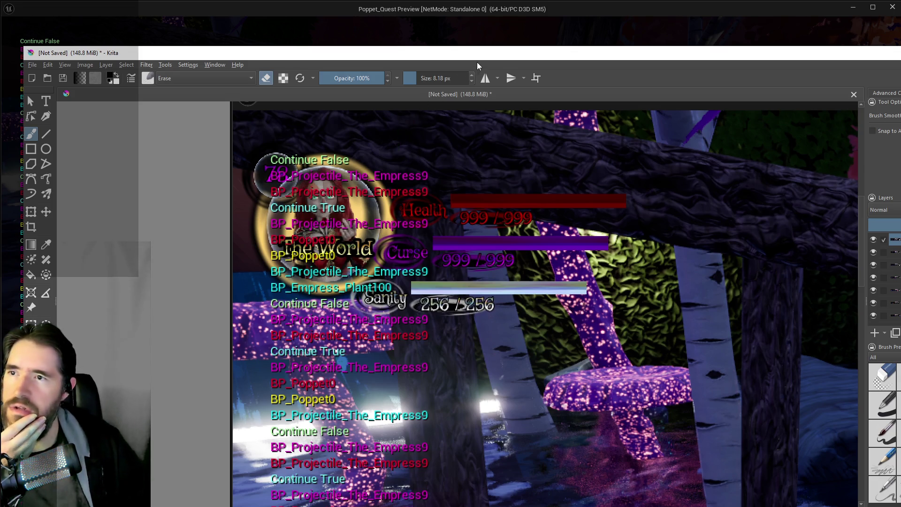
key(super+shift+Right)
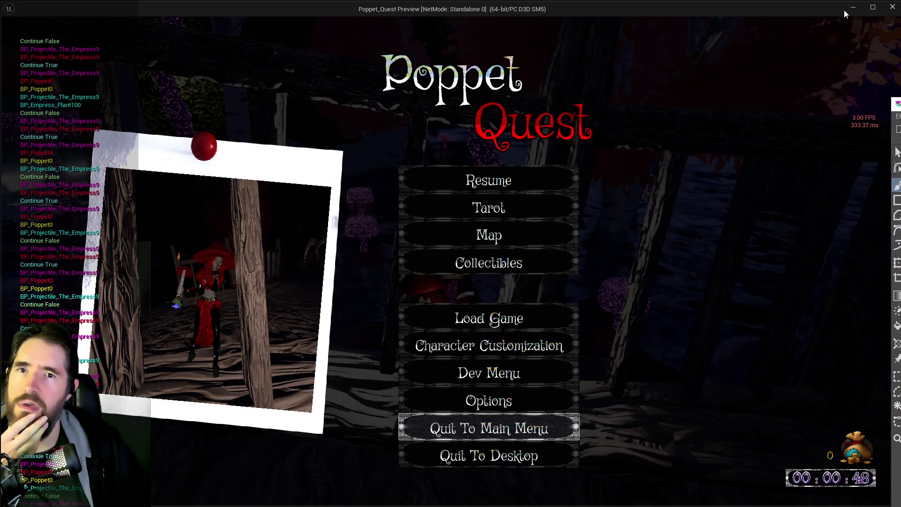
click(891, 8)
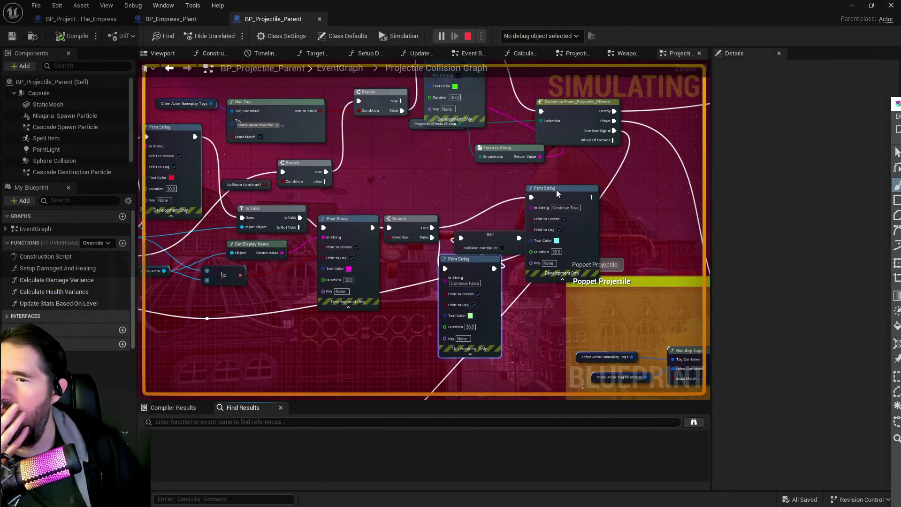
Pan and zoom the graph to bring the ForEach, Is Valid and Branch nodes into view
scroll(557, 193, down, 5)
scroll(398, 185, up, 3)
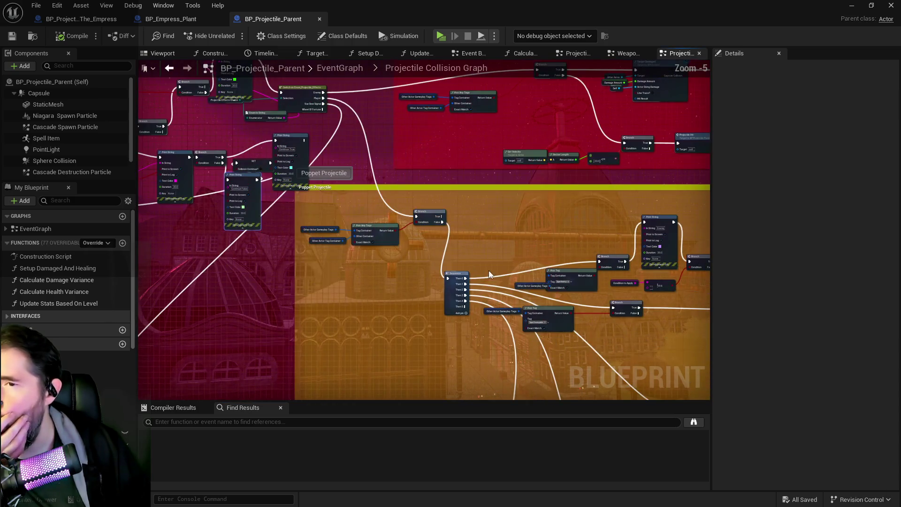
mouse_move(488, 271)
mouse_down()
mouse_move(264, 207)
mouse_move(350, 126)
mouse_move(371, 132)
mouse_move(422, 211)
mouse_move(475, 249)
mouse_move(868, 289)
mouse_up()
scroll(404, 227, up, 2)
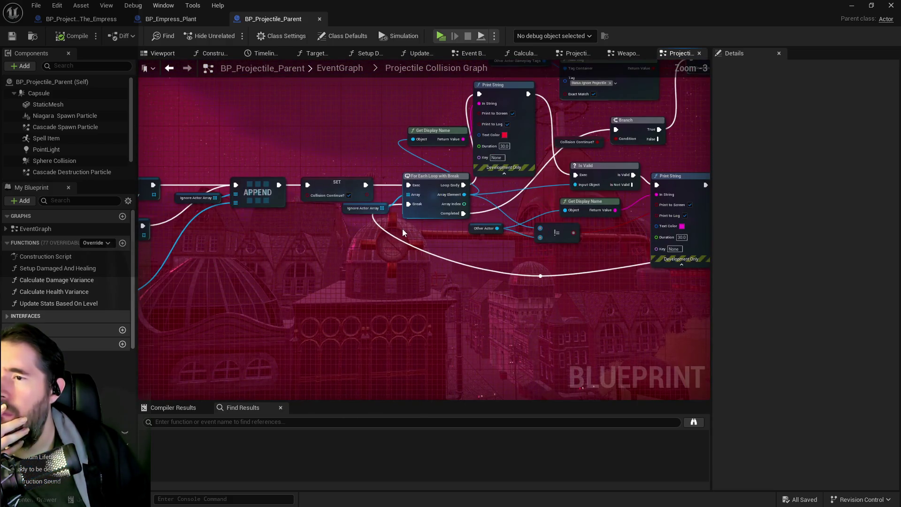
mouse_move(401, 229)
mouse_down()
mouse_move(601, 274)
mouse_move(423, 263)
mouse_move(305, 234)
mouse_move(249, 235)
mouse_move(396, 244)
mouse_move(348, 250)
mouse_up()
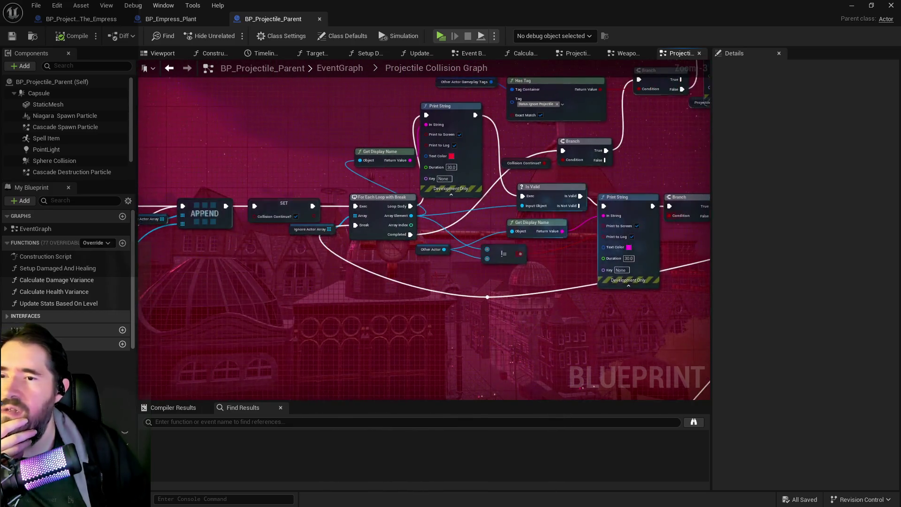
mouse_move(695, 347)
mouse_down()
mouse_move(664, 200)
mouse_move(527, 220)
mouse_move(402, 265)
mouse_move(288, 269)
mouse_move(382, 233)
mouse_move(418, 271)
mouse_up()
scroll(402, 265, down, 1)
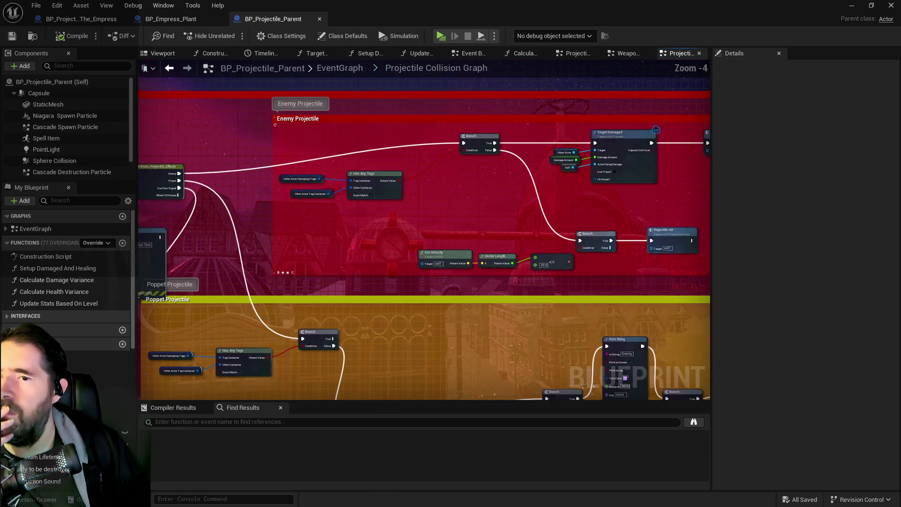
mouse_move(153, 395)
mouse_down()
mouse_move(244, 368)
mouse_move(485, 220)
mouse_move(550, 201)
mouse_move(587, 255)
mouse_move(516, 294)
mouse_move(576, 264)
mouse_move(586, 240)
mouse_up()
mouse_move(514, 241)
mouse_down()
mouse_move(562, 250)
mouse_move(388, 263)
mouse_move(489, 265)
mouse_move(390, 270)
mouse_up()
scroll(470, 256, up, 1)
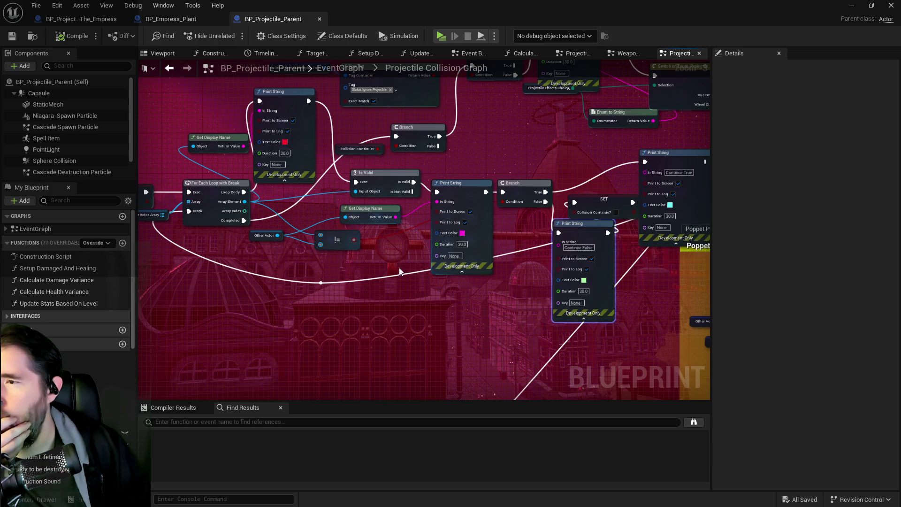
Stack the Continue False print above the Collision Continue? setter
drag(493, 262, 463, 263)
drag(554, 232, 506, 275)
drag(582, 217, 587, 275)
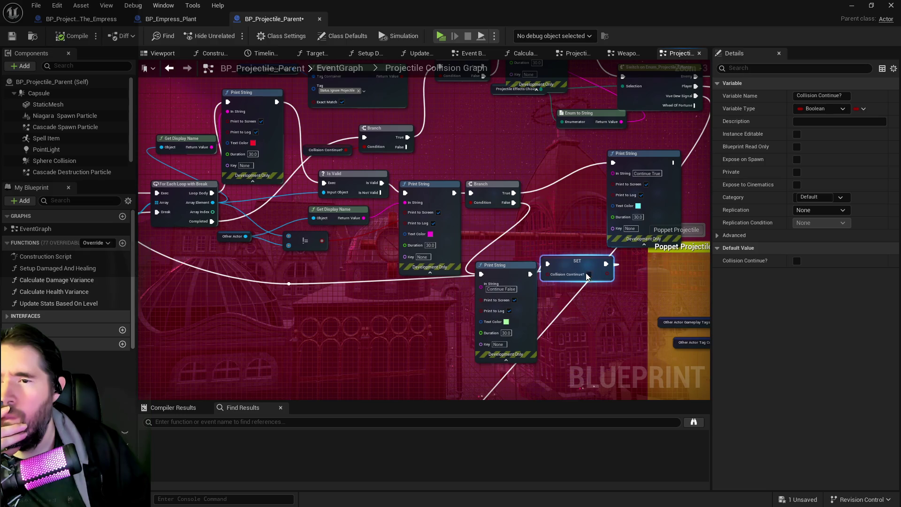
drag(504, 264, 570, 178)
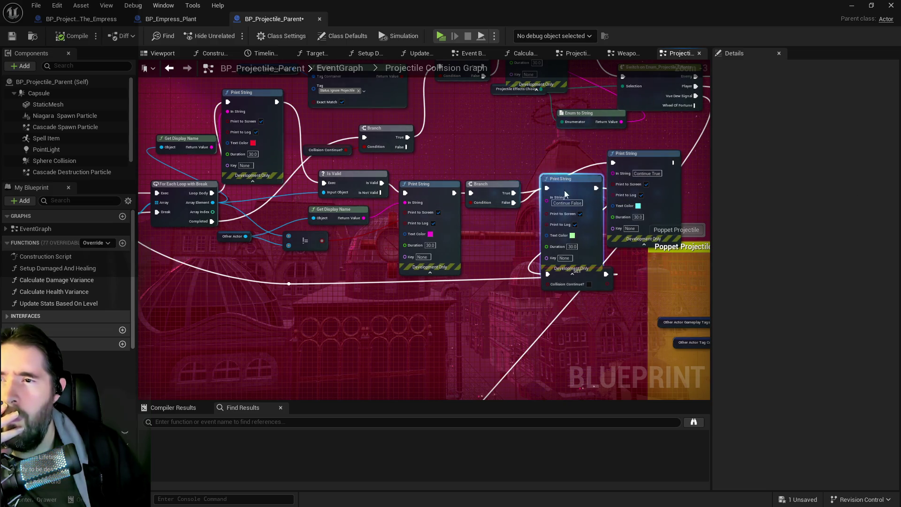
drag(564, 190, 559, 226)
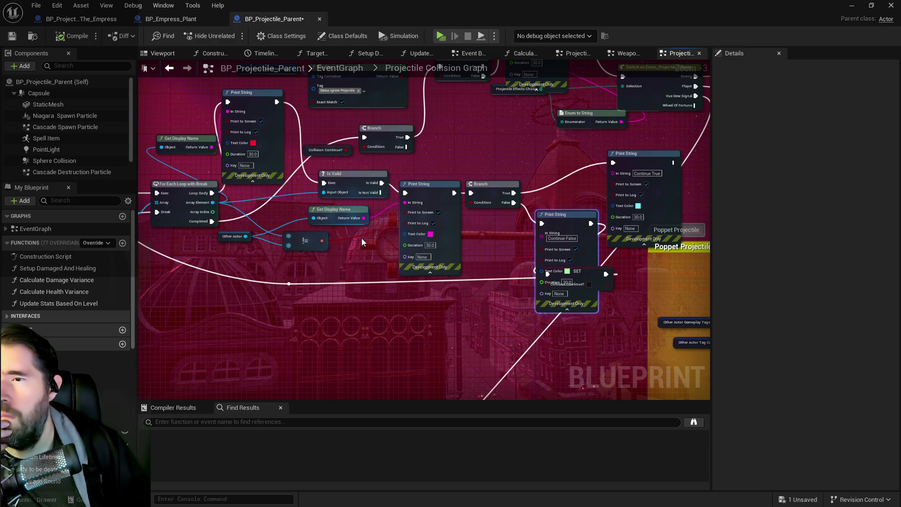
Connect the Branch's True output to the next Branch's exec input and shift the Continue False print right
scroll(361, 238, down, 1)
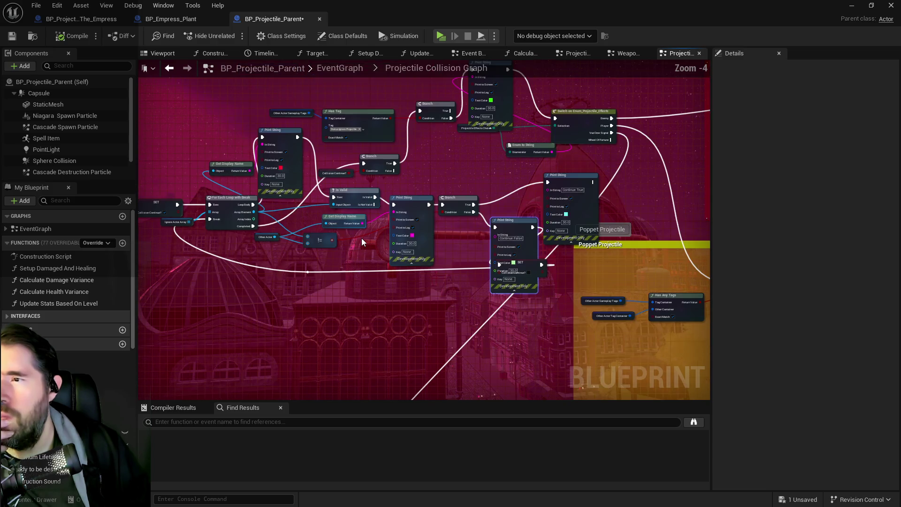
drag(479, 236, 429, 217)
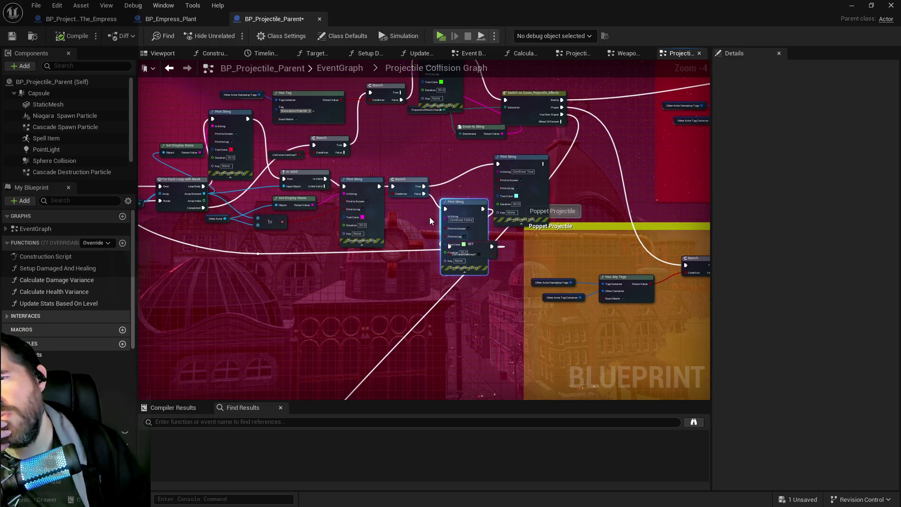
drag(430, 216, 615, 231)
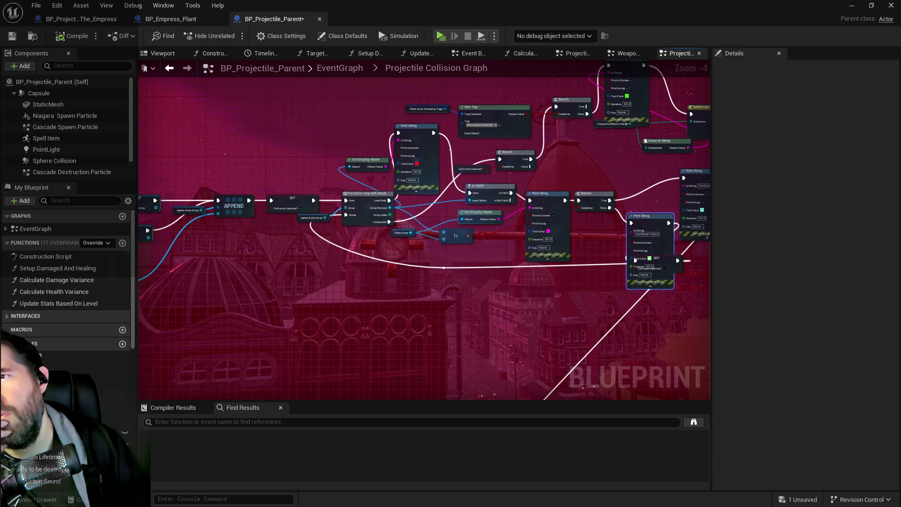
drag(394, 226, 310, 197)
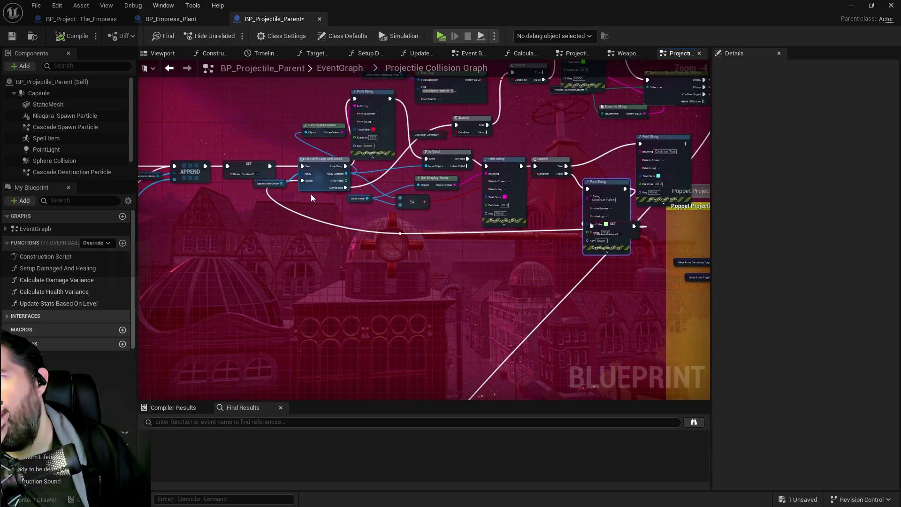
scroll(401, 200, up, 1)
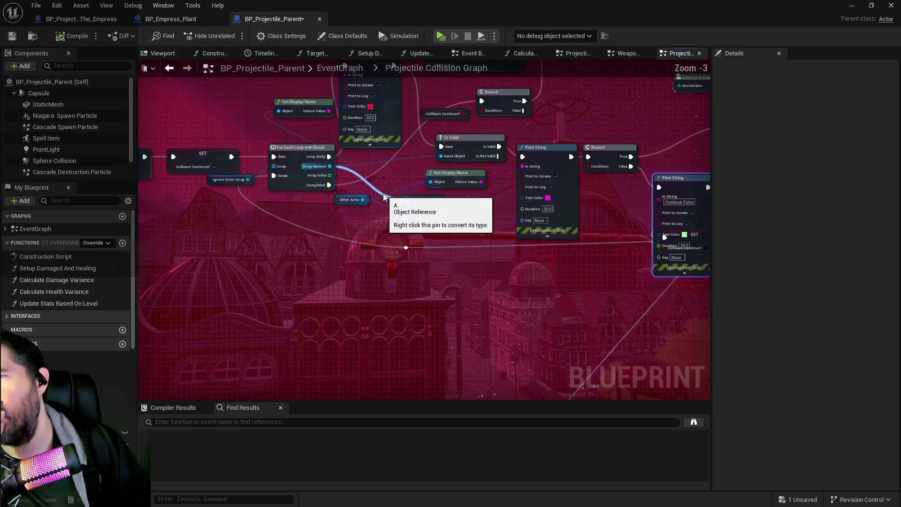
mouse_move(445, 233)
mouse_down()
mouse_move(387, 211)
mouse_move(323, 254)
mouse_up()
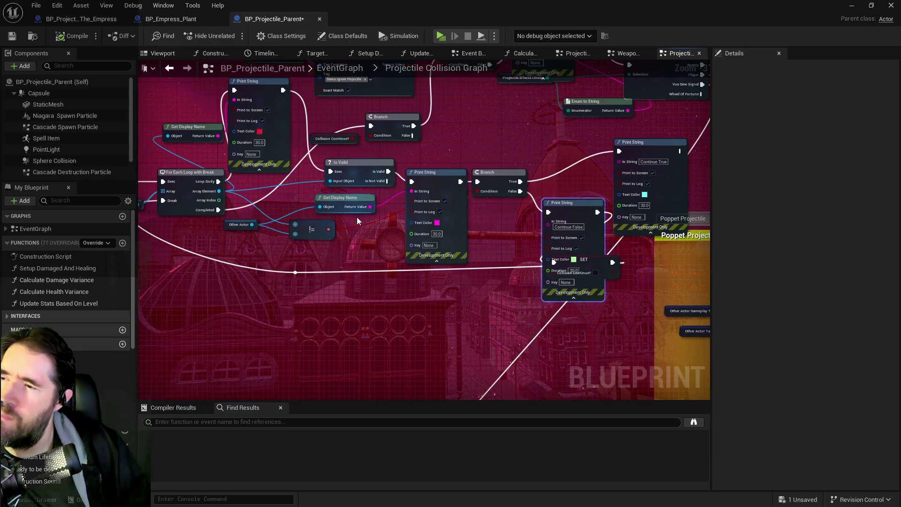
mouse_move(357, 221)
mouse_down()
mouse_move(482, 223)
mouse_move(413, 217)
mouse_move(413, 229)
mouse_up()
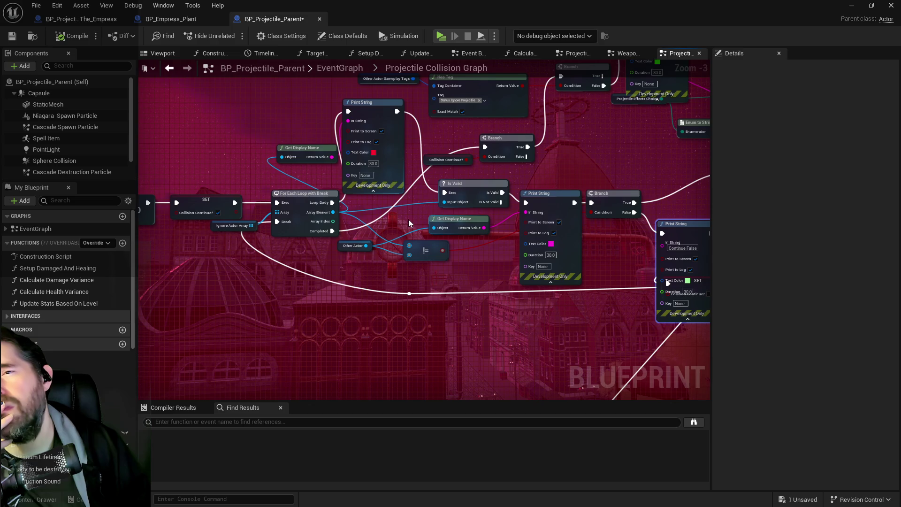
drag(409, 222, 392, 216)
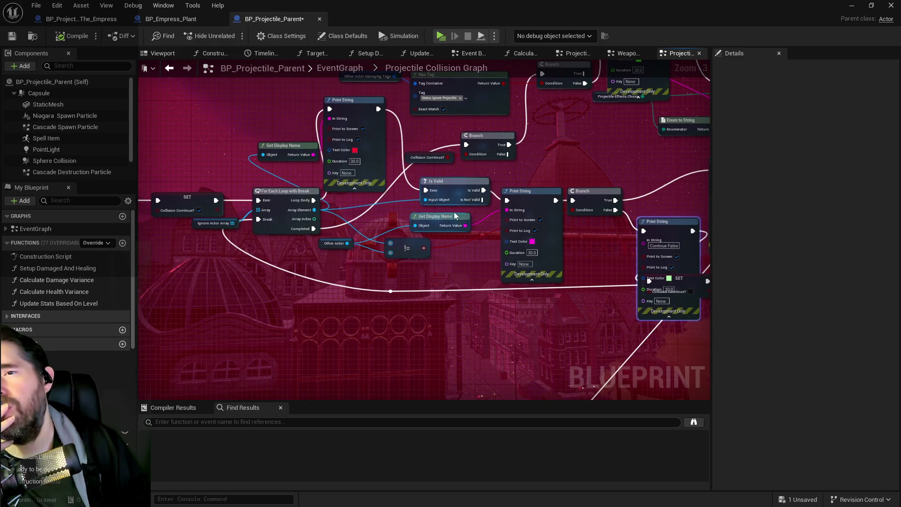
drag(454, 214, 377, 226)
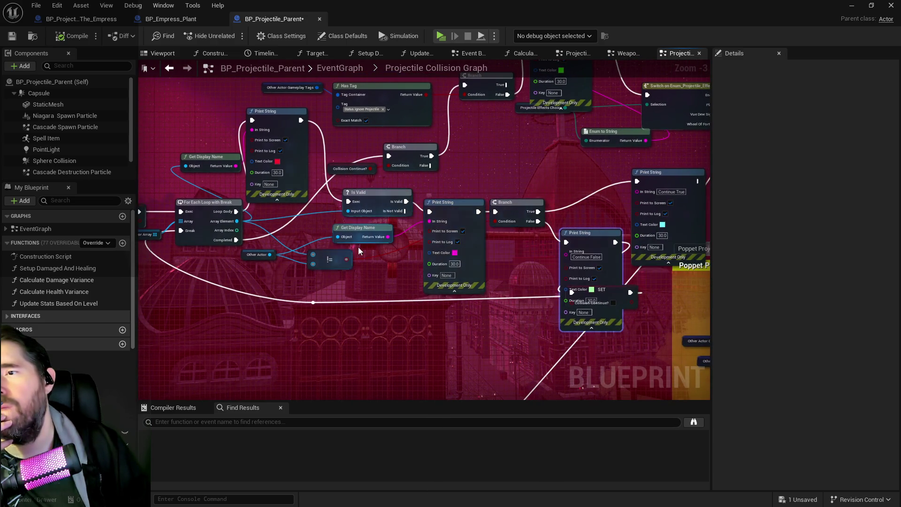
mouse_move(538, 211)
mouse_down()
mouse_move(385, 197)
mouse_move(390, 158)
mouse_move(413, 150)
mouse_move(463, 95)
mouse_move(460, 120)
mouse_move(464, 107)
mouse_up()
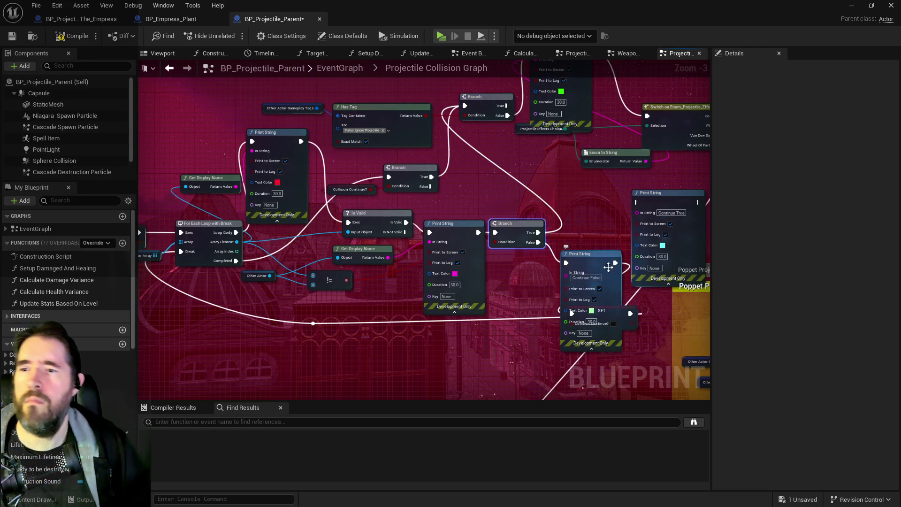
drag(595, 259, 614, 259)
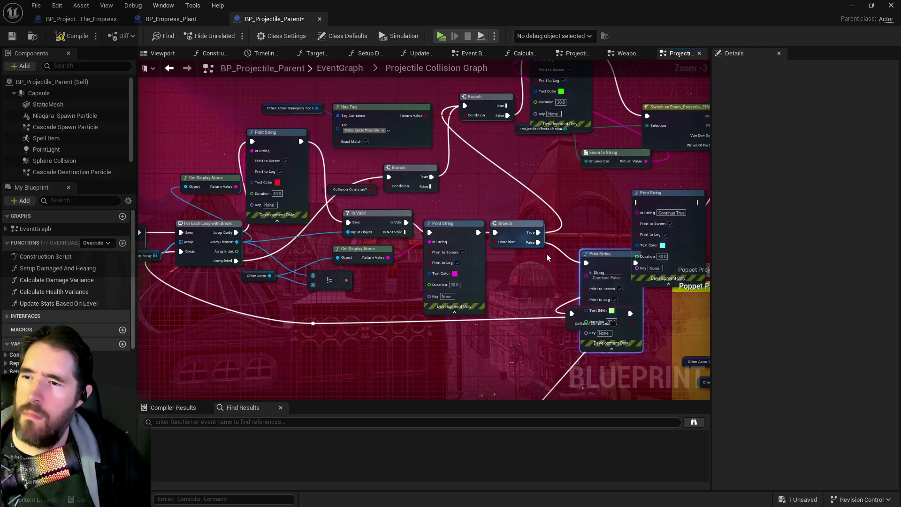
Check the Branch and the exec-wire reroute point, then compile and save the blueprint
click(519, 234)
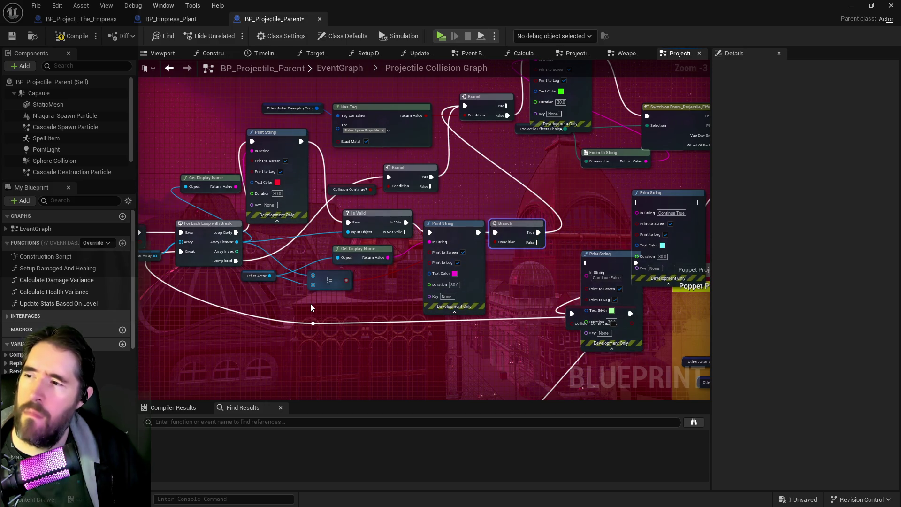
drag(307, 306, 433, 297)
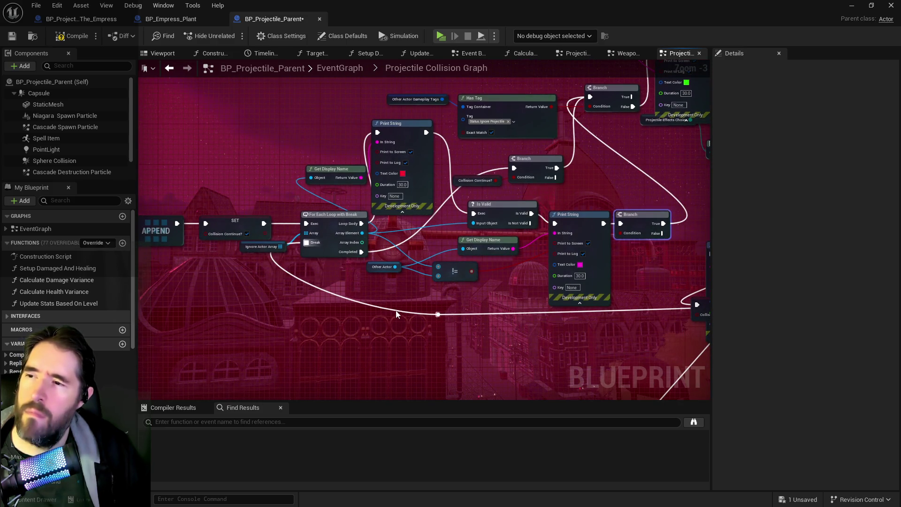
drag(513, 299, 454, 308)
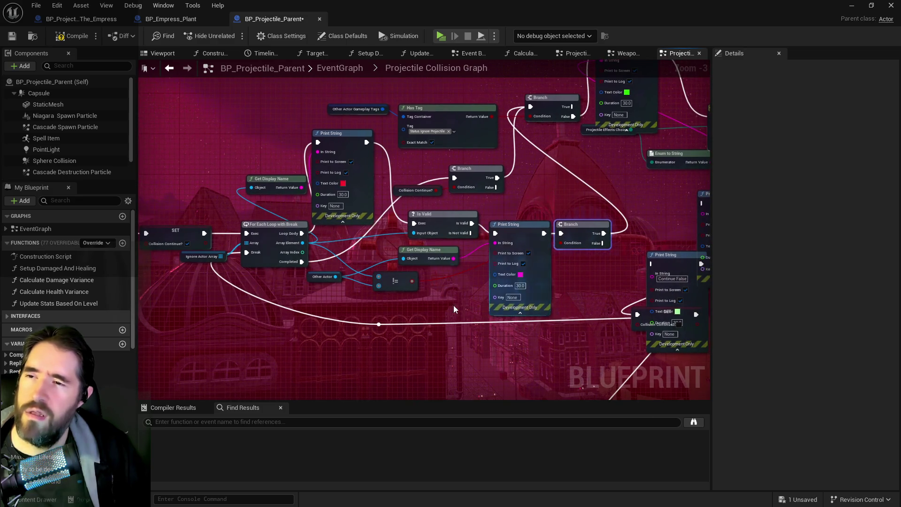
click(371, 327)
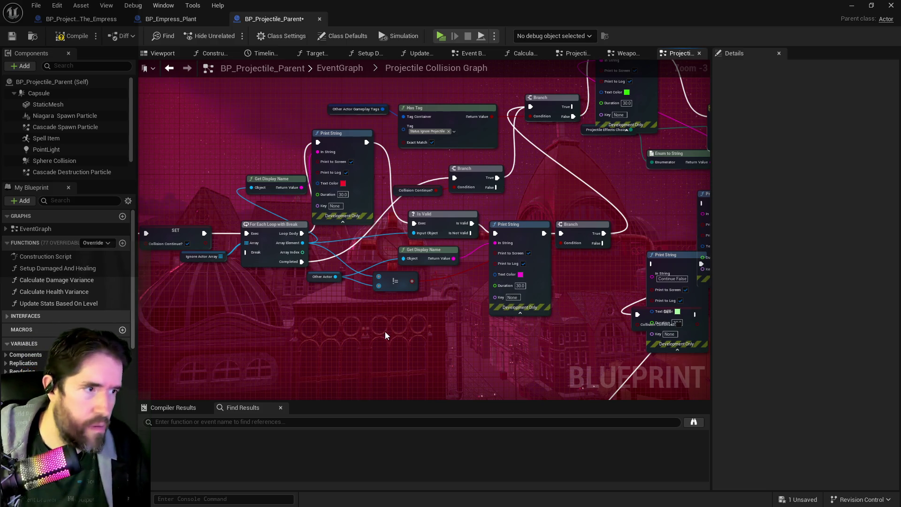
click(73, 40)
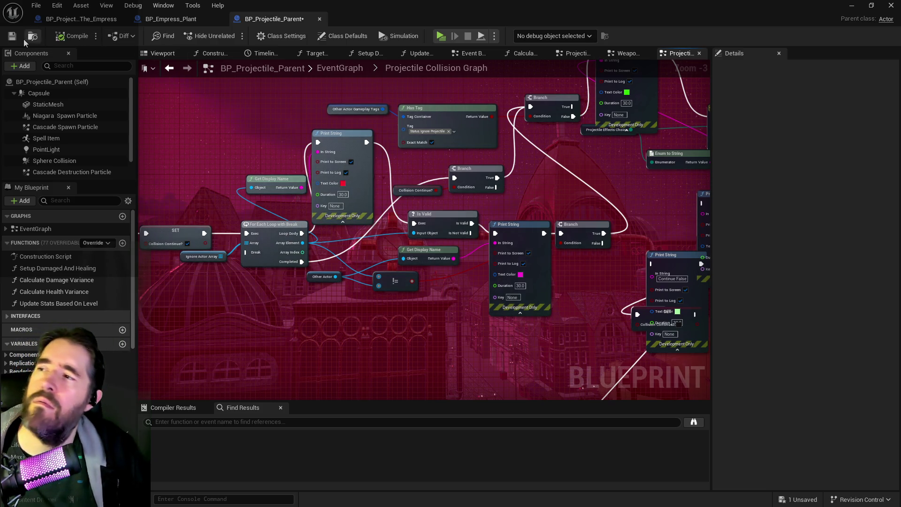
click(12, 35)
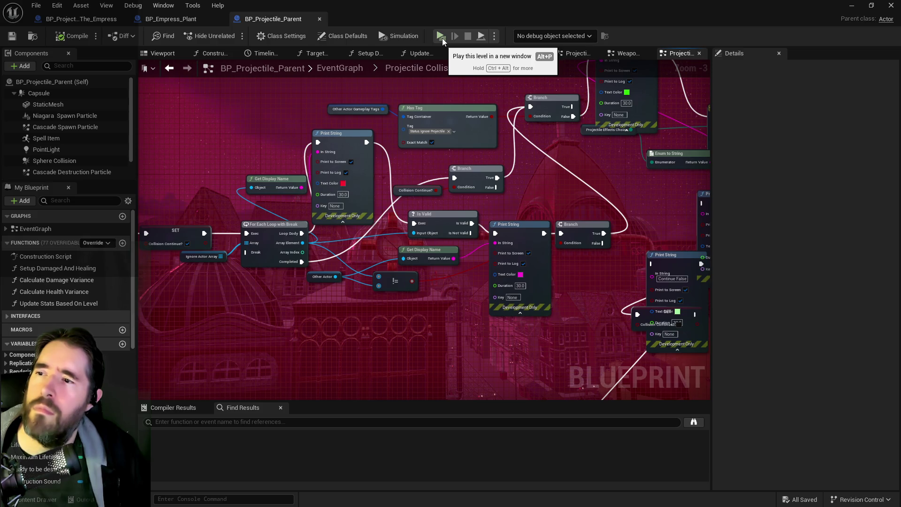
scroll(422, 235, down, 1)
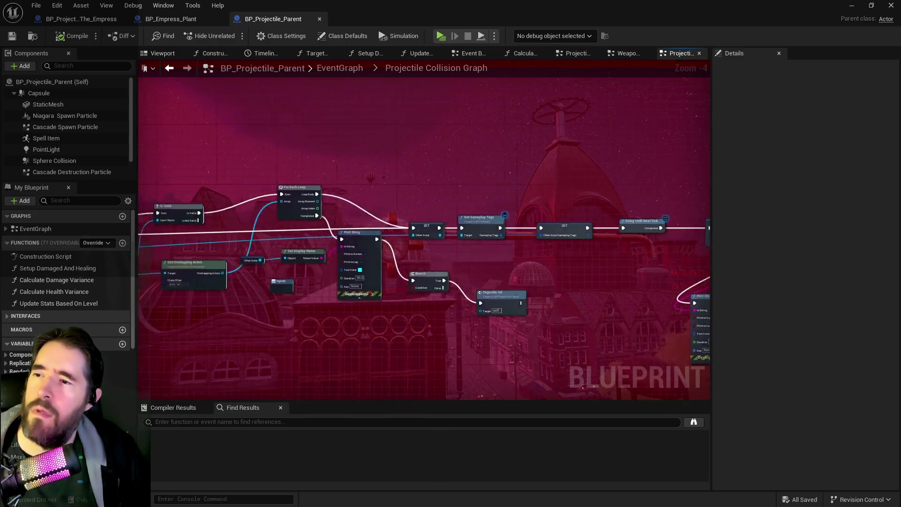
mouse_move(422, 234)
mouse_down()
mouse_move(523, 243)
mouse_move(59, 220)
mouse_up()
mouse_move(375, 225)
mouse_down()
mouse_move(281, 243)
mouse_move(590, 239)
mouse_move(274, 236)
mouse_up()
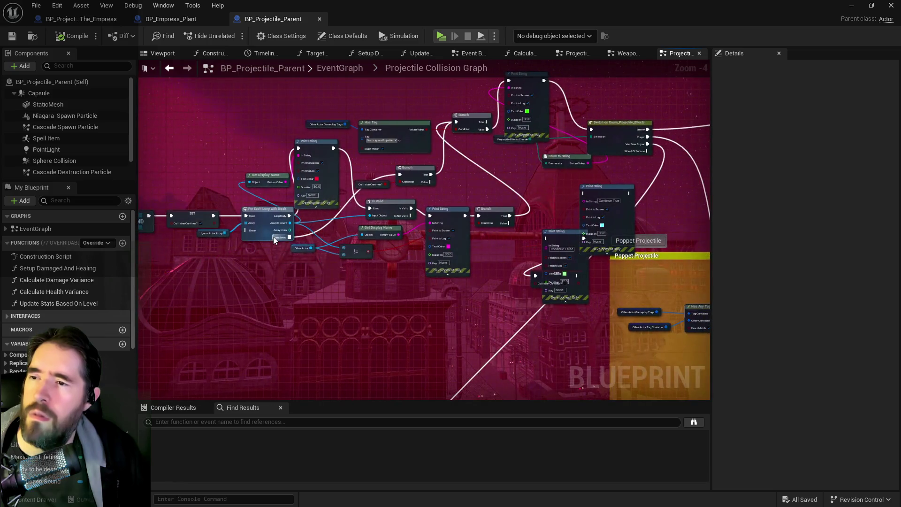
scroll(303, 197, up, 1)
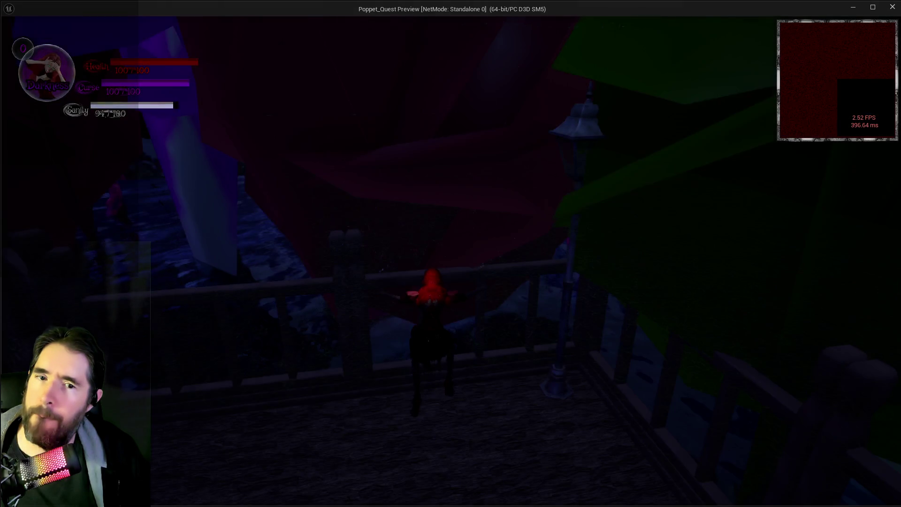
key(Escape)
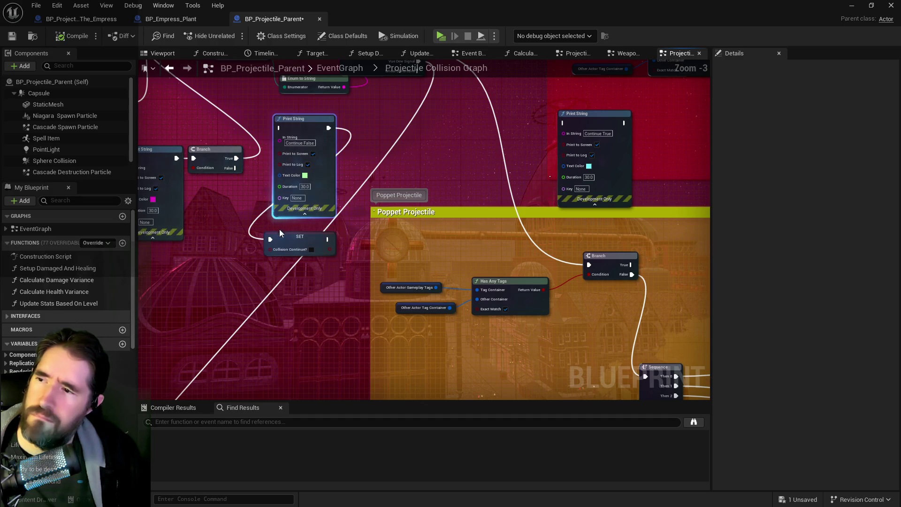
Nudge the SET Collision Continue? node left, break the Completed wire, and save
mouse_move(280, 233)
mouse_down()
mouse_move(262, 240)
mouse_move(452, 288)
mouse_move(490, 273)
mouse_up()
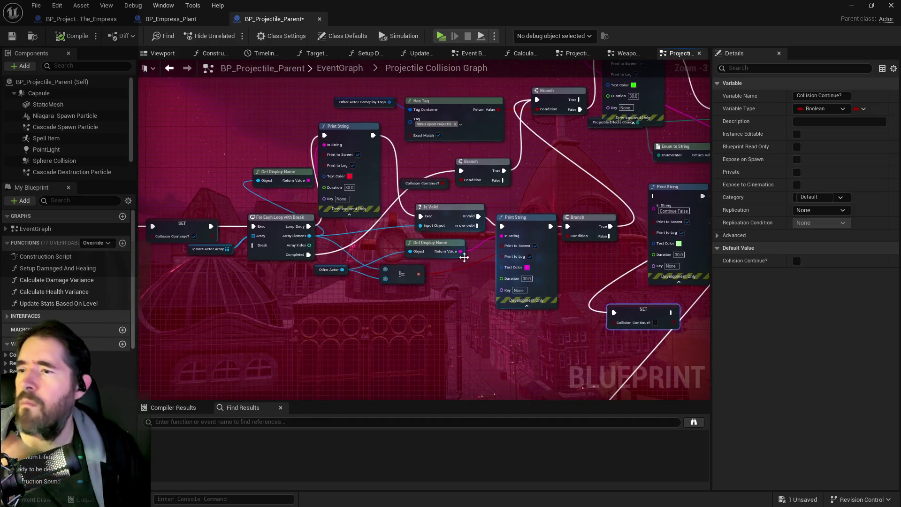
alt+click(347, 249)
click(518, 163)
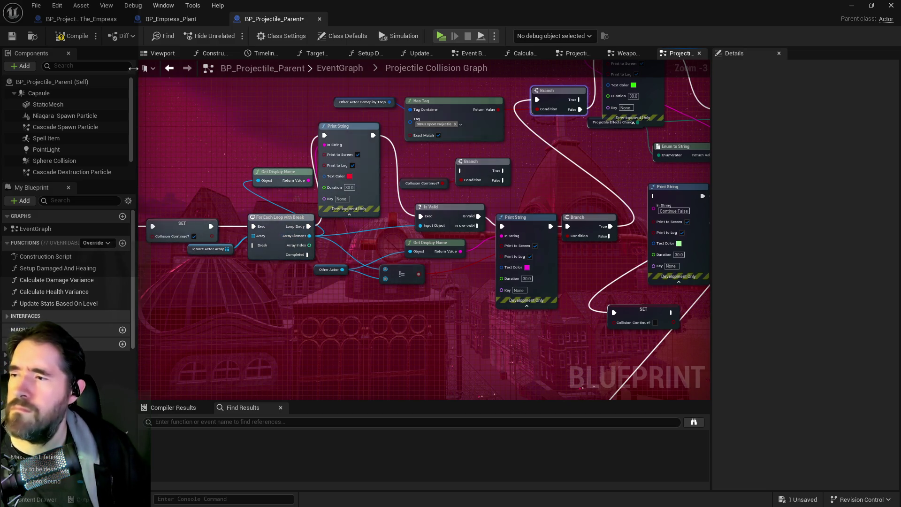
click(12, 37)
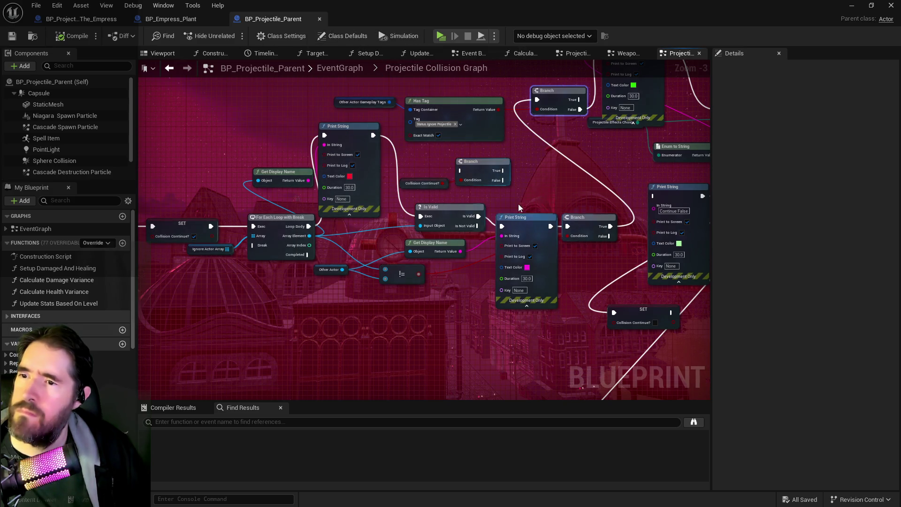
Wire Is Valid into the top Print String and the For Each Loop Body into Is Valid
mouse_move(519, 207)
mouse_down()
mouse_move(373, 182)
mouse_move(328, 185)
mouse_move(327, 200)
mouse_move(316, 201)
mouse_up()
mouse_move(248, 125)
mouse_down()
mouse_move(415, 130)
mouse_move(445, 140)
mouse_up()
mouse_move(347, 212)
mouse_down()
mouse_move(379, 204)
mouse_move(423, 141)
mouse_move(403, 217)
mouse_up()
click(470, 156)
click(183, 208)
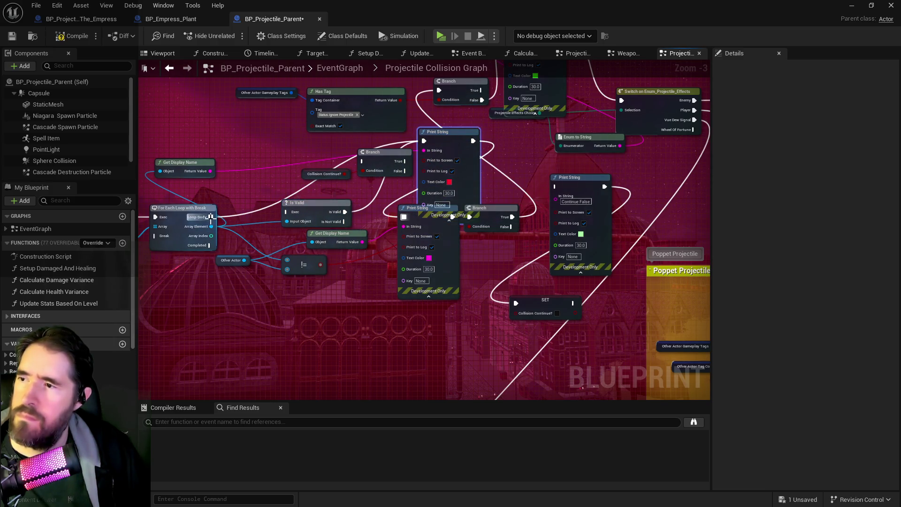
drag(211, 217, 287, 212)
Tidy the Print String, Branch and Collision Continue? getter positions, then save the blueprint
mouse_move(441, 128)
mouse_down()
mouse_move(380, 168)
mouse_move(386, 148)
mouse_move(424, 131)
mouse_up()
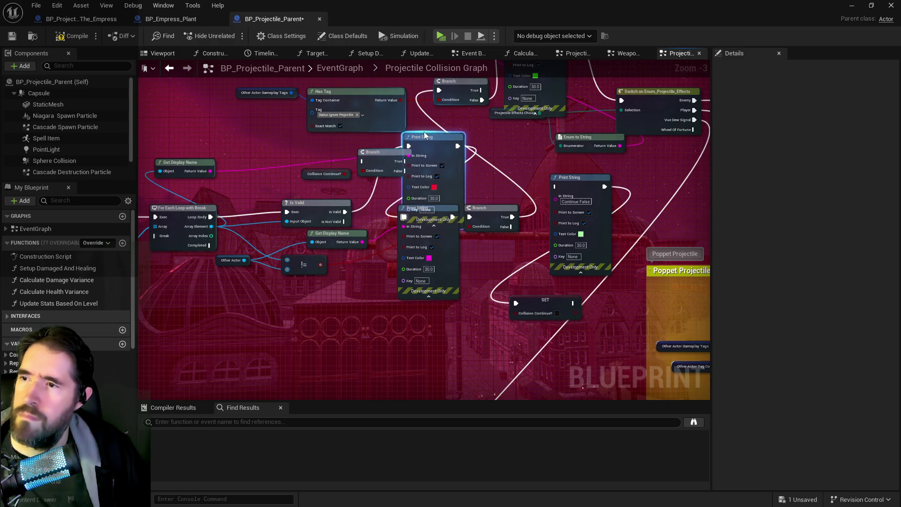
click(324, 173)
ctrl+click(374, 165)
drag(374, 164, 259, 145)
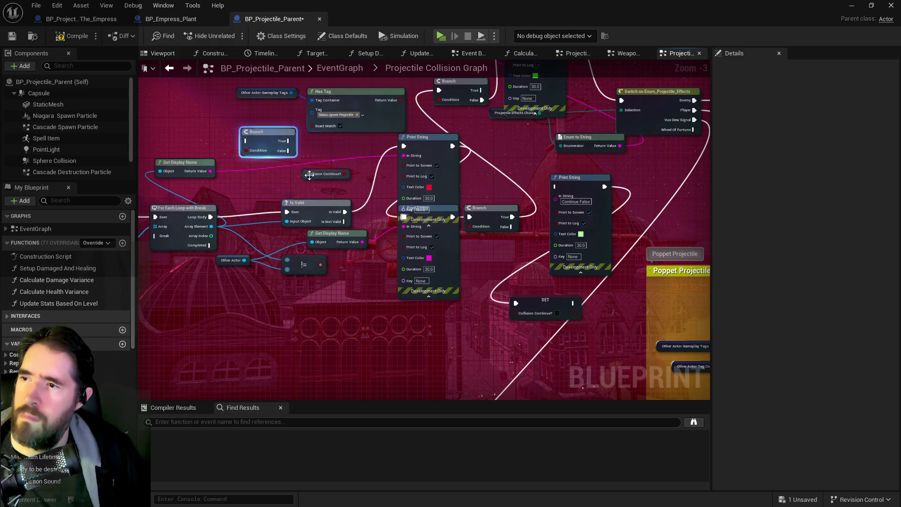
click(201, 159)
mouse_move(200, 160)
mouse_down()
mouse_move(186, 154)
mouse_move(197, 149)
mouse_up()
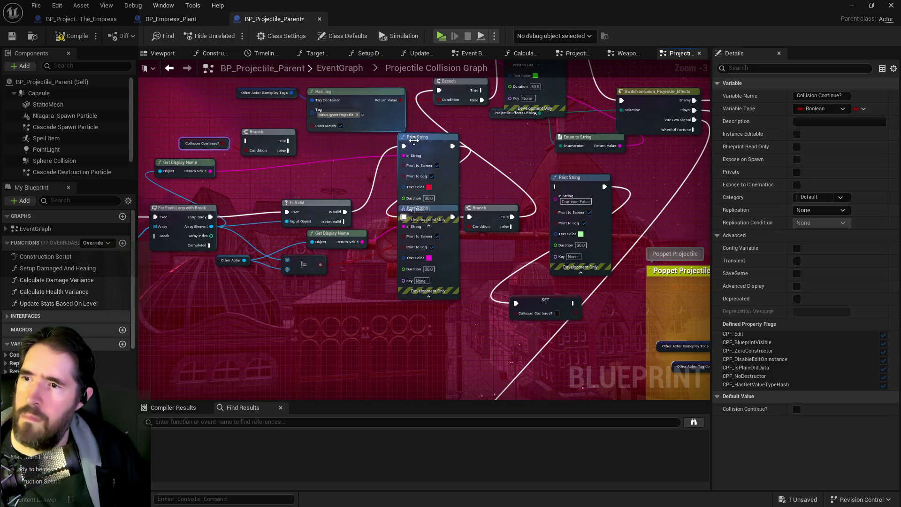
drag(441, 136, 396, 151)
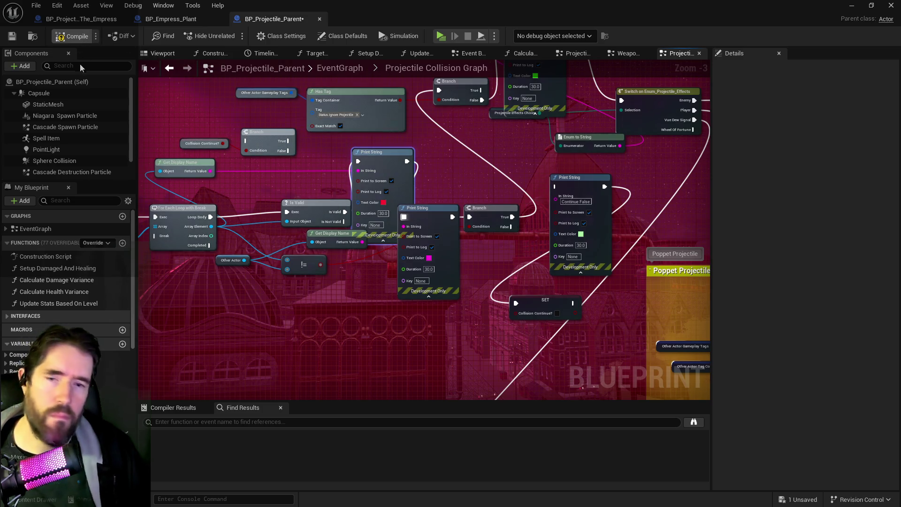
click(13, 38)
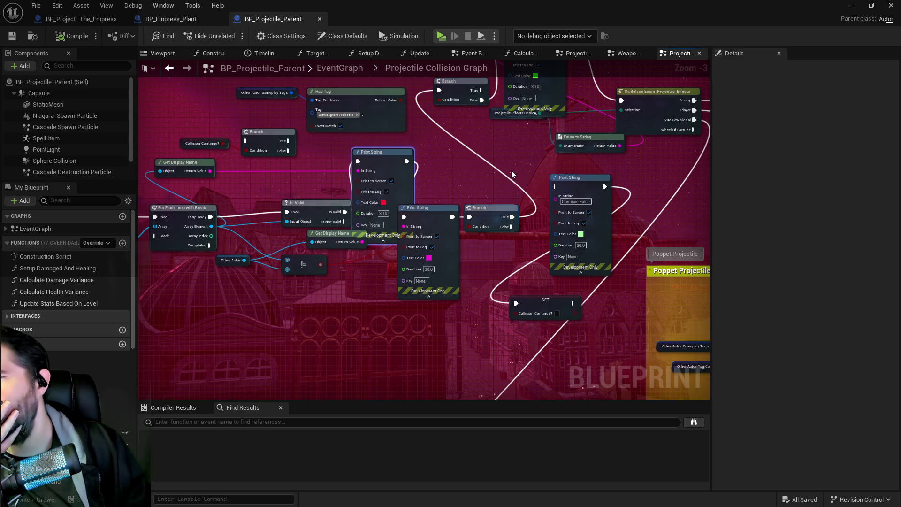
Wire the Branch False pin straight into Switch on Enum and delete the green-text Print String
drag(511, 174, 389, 218)
mouse_move(318, 204)
mouse_down()
mouse_move(448, 201)
mouse_move(354, 199)
mouse_up()
drag(408, 187, 338, 192)
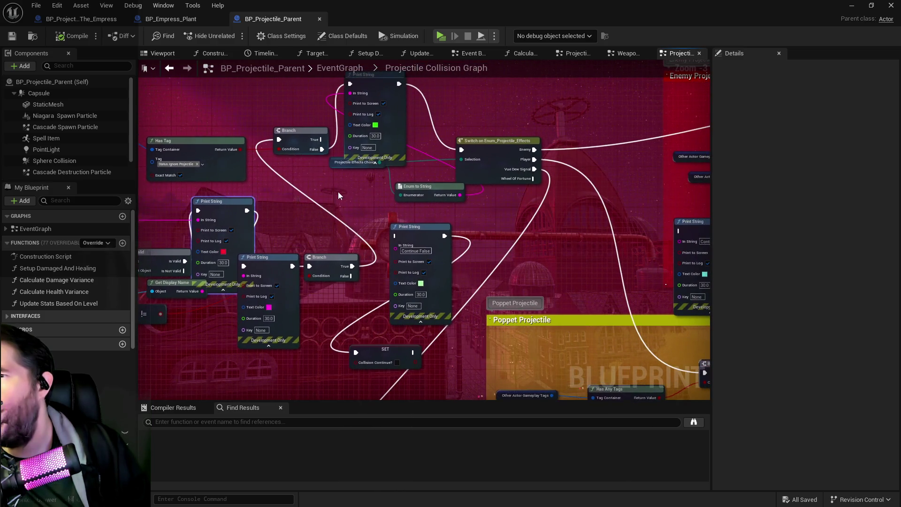
right_click(353, 190)
click(440, 172)
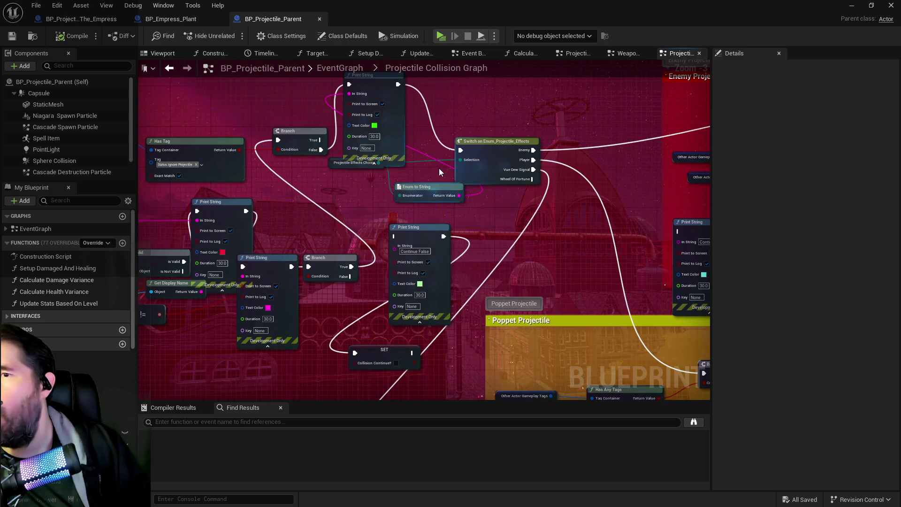
drag(440, 172, 335, 166)
drag(483, 178, 415, 161)
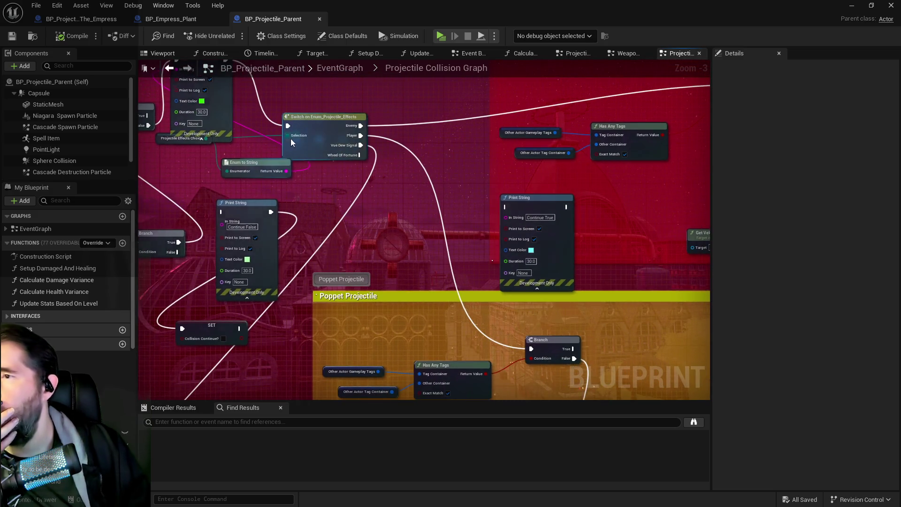
drag(290, 139, 375, 145)
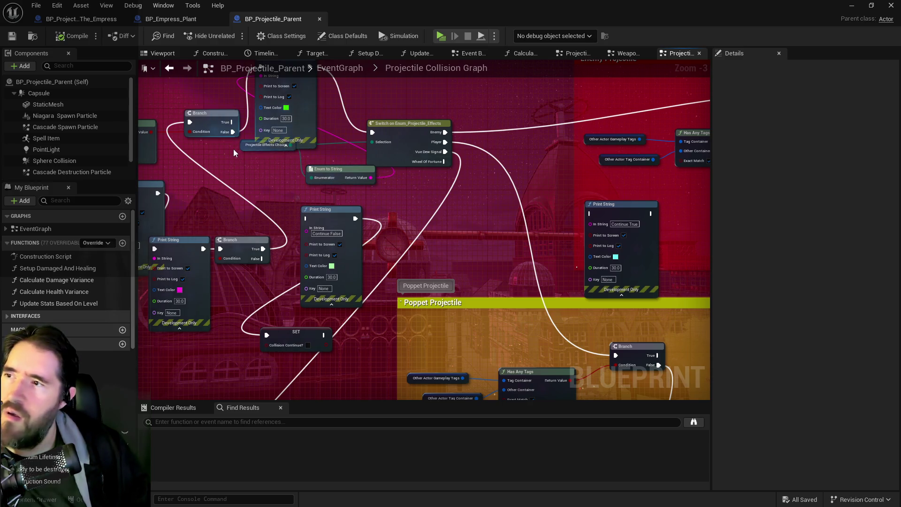
drag(233, 132, 373, 133)
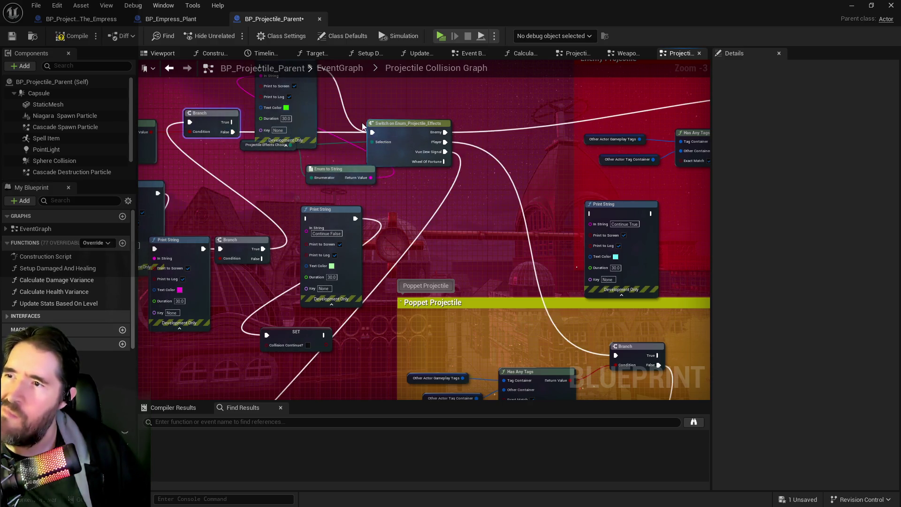
drag(237, 68, 242, 162)
click(277, 169)
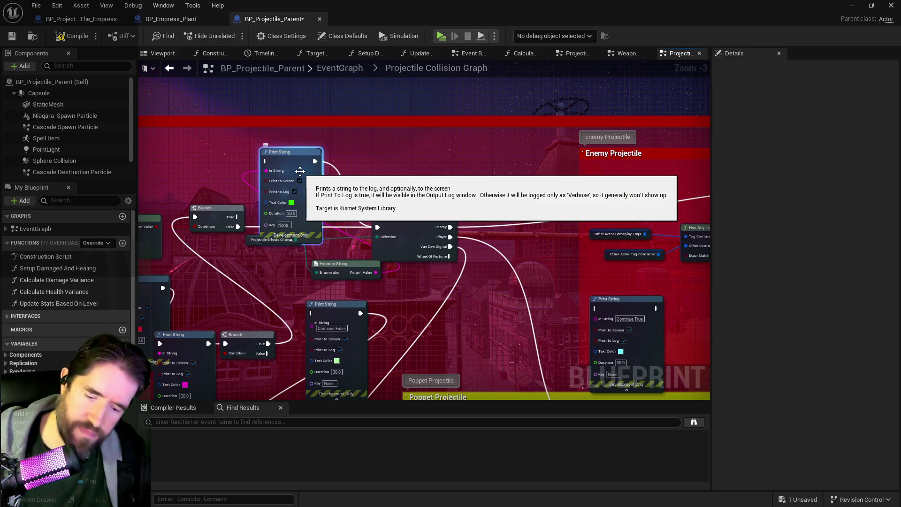
key(Delete)
Connect GET Is Not Valid to the lower SET node and delete the white-text Print String
scroll(243, 185, down, 3)
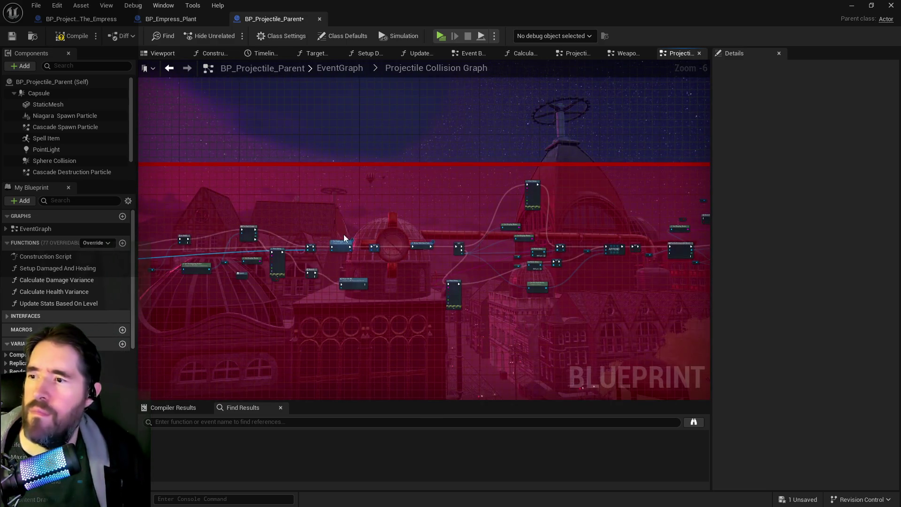
mouse_move(343, 237)
mouse_down()
mouse_move(428, 212)
mouse_move(532, 220)
mouse_move(202, 201)
mouse_up()
scroll(395, 201, up, 2)
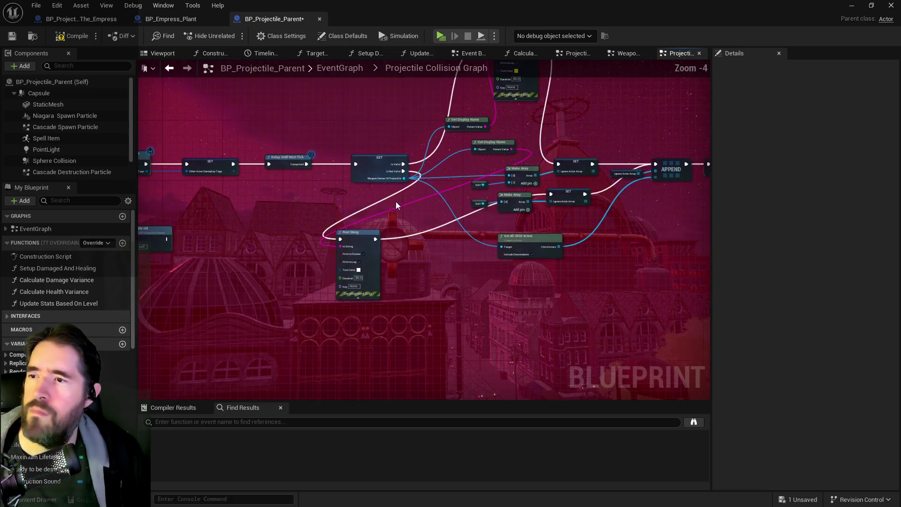
click(256, 249)
mouse_move(255, 258)
mouse_down()
mouse_move(342, 243)
mouse_move(331, 223)
mouse_move(334, 187)
mouse_move(327, 238)
mouse_move(328, 180)
mouse_move(312, 259)
mouse_up()
scroll(327, 179, up, 1)
drag(396, 163, 385, 233)
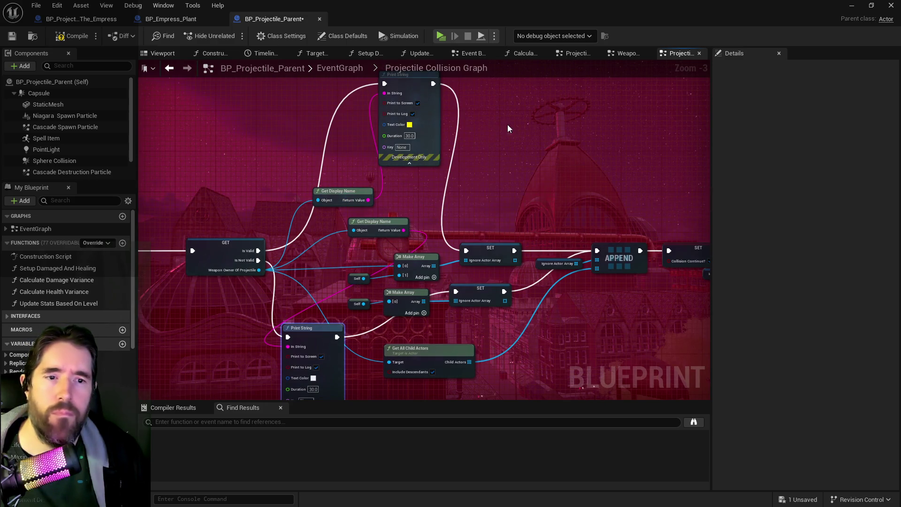
drag(399, 189, 365, 167)
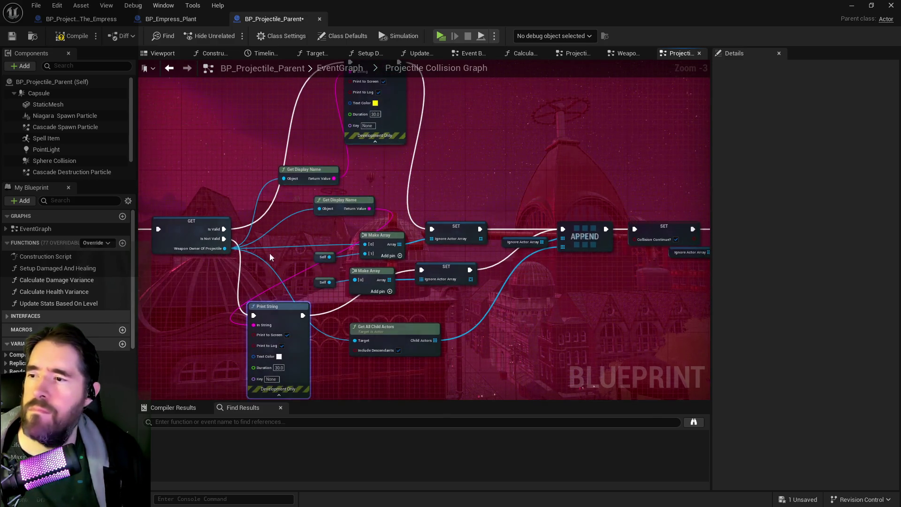
mouse_move(224, 238)
mouse_down()
mouse_move(302, 262)
mouse_move(423, 272)
mouse_up()
click(272, 307)
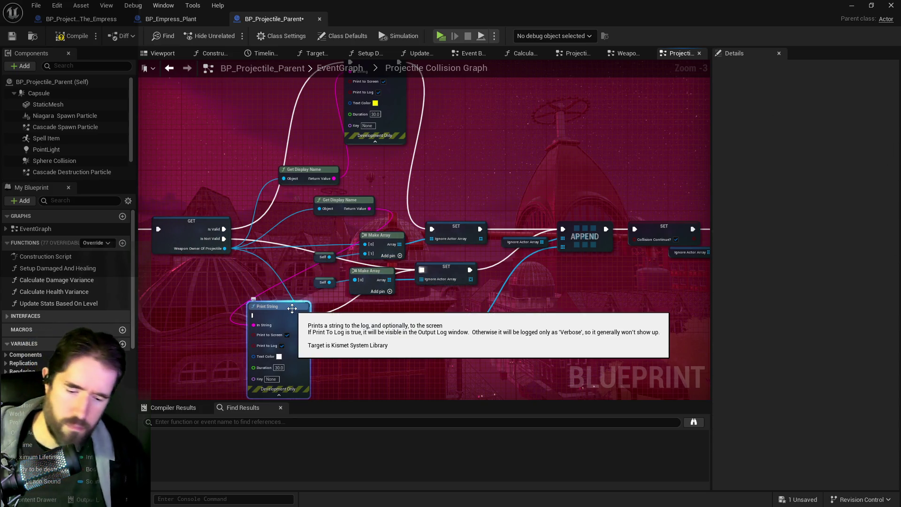
key(Delete)
Delete the yellow-text Print String and both Get Display Name nodes
mouse_move(231, 217)
mouse_down()
mouse_move(279, 332)
mouse_move(453, 358)
mouse_move(480, 345)
mouse_up()
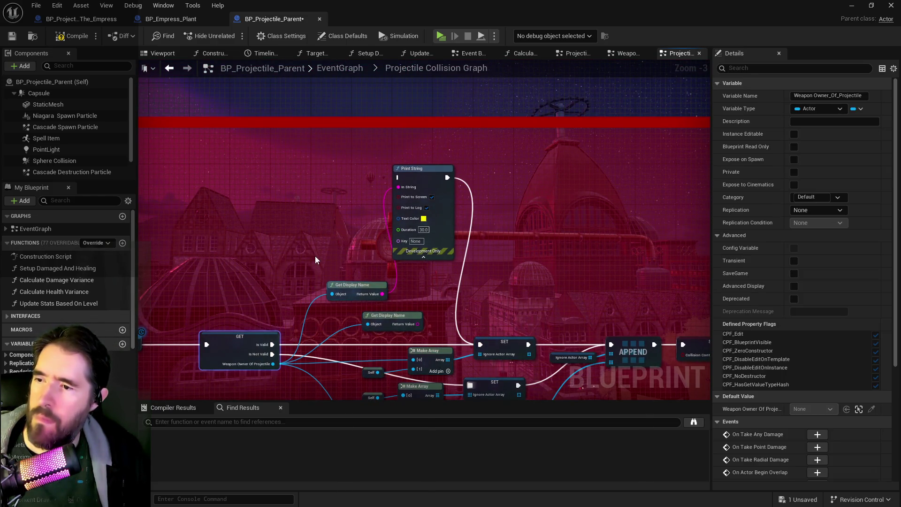
mouse_move(341, 202)
mouse_down()
mouse_move(472, 301)
mouse_move(413, 326)
mouse_move(427, 215)
mouse_move(376, 234)
mouse_move(321, 278)
mouse_move(247, 268)
mouse_up()
key(Delete)
Pan across the Enemy Projectile logic and Poppet Projectile tag checks to review the graph
mouse_move(594, 244)
mouse_down()
mouse_move(520, 236)
mouse_move(360, 193)
mouse_up()
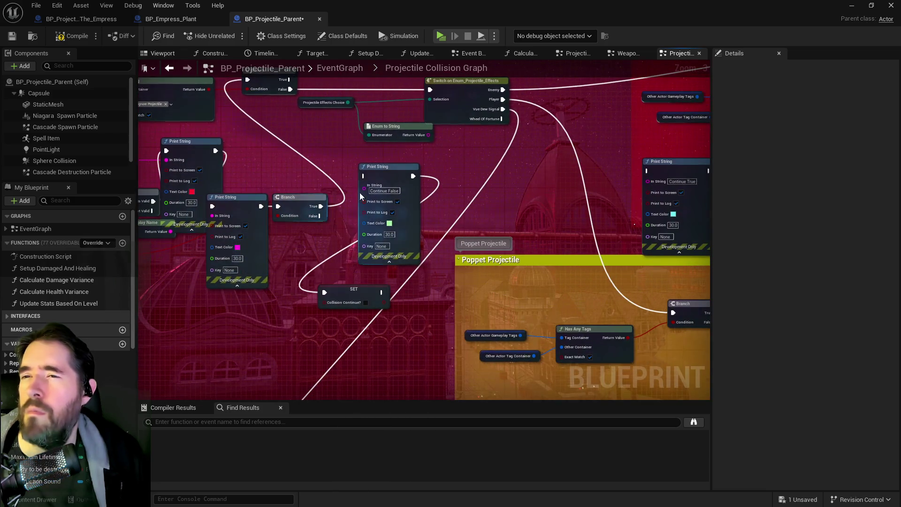
scroll(463, 139, down, 1)
mouse_move(463, 172)
mouse_down()
mouse_move(390, 111)
mouse_move(351, 233)
mouse_up()
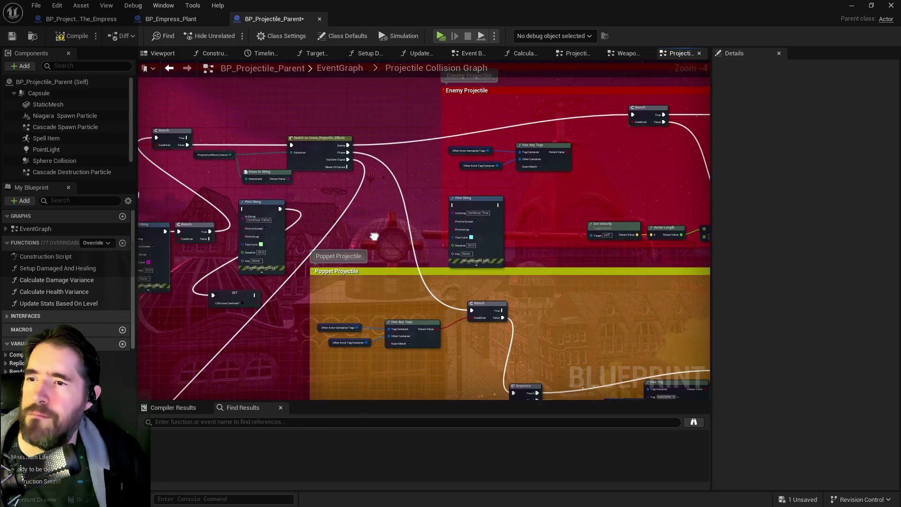
mouse_move(481, 249)
mouse_down()
mouse_move(470, 235)
mouse_move(341, 194)
mouse_up()
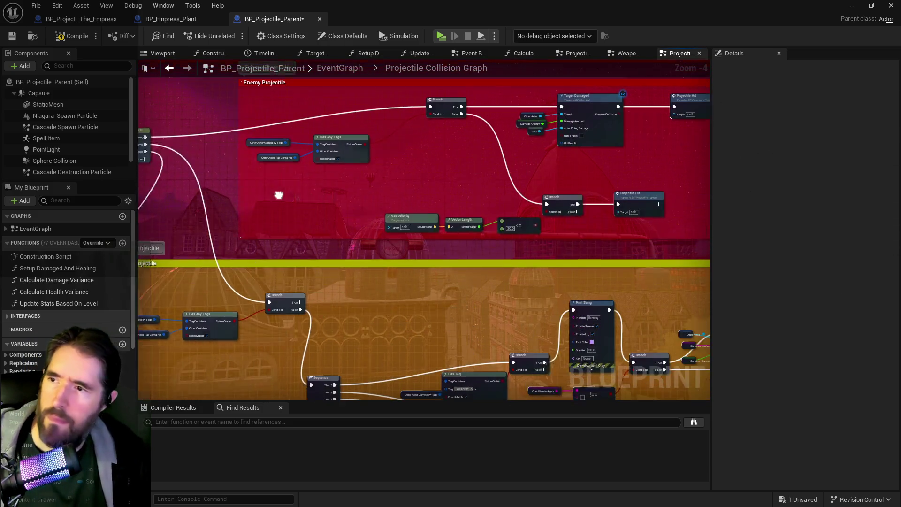
mouse_move(459, 197)
mouse_down()
mouse_move(327, 180)
mouse_move(699, 192)
mouse_up()
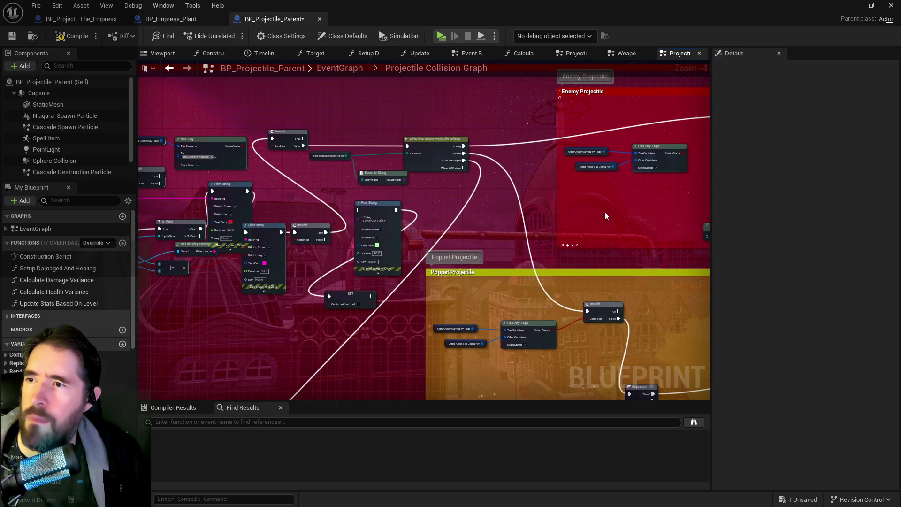
mouse_move(621, 374)
mouse_down()
mouse_move(553, 261)
mouse_move(439, 195)
mouse_move(370, 196)
mouse_move(371, 256)
mouse_move(459, 308)
mouse_move(560, 308)
mouse_up()
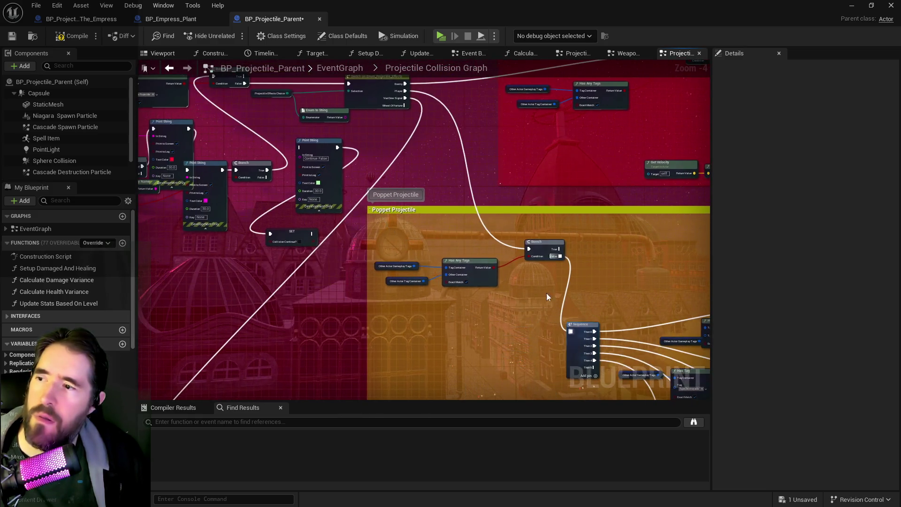
click(306, 242)
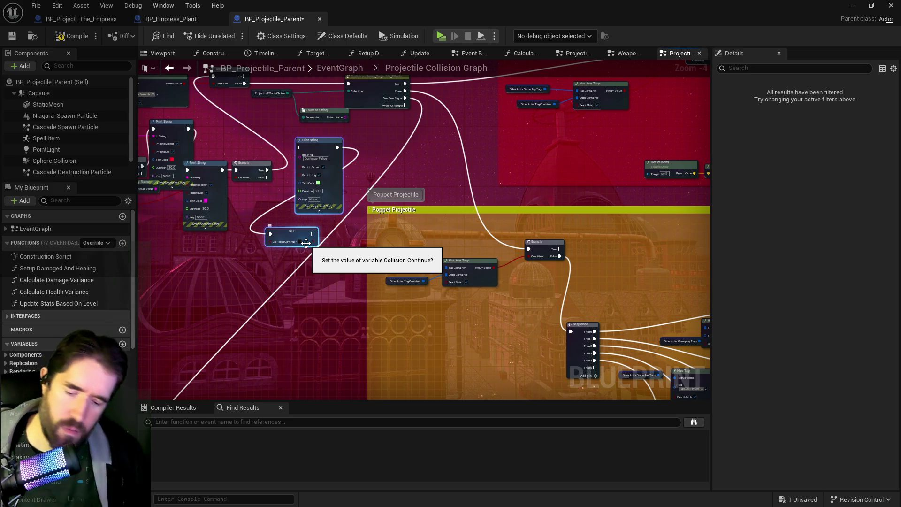
click(308, 247)
mouse_move(308, 248)
mouse_down()
mouse_move(136, 175)
mouse_move(57, 161)
mouse_up()
mouse_move(630, 363)
mouse_down()
mouse_move(375, 322)
mouse_move(344, 308)
mouse_move(500, 286)
mouse_move(518, 220)
mouse_move(373, 203)
mouse_move(388, 223)
mouse_move(389, 196)
mouse_move(480, 206)
mouse_up()
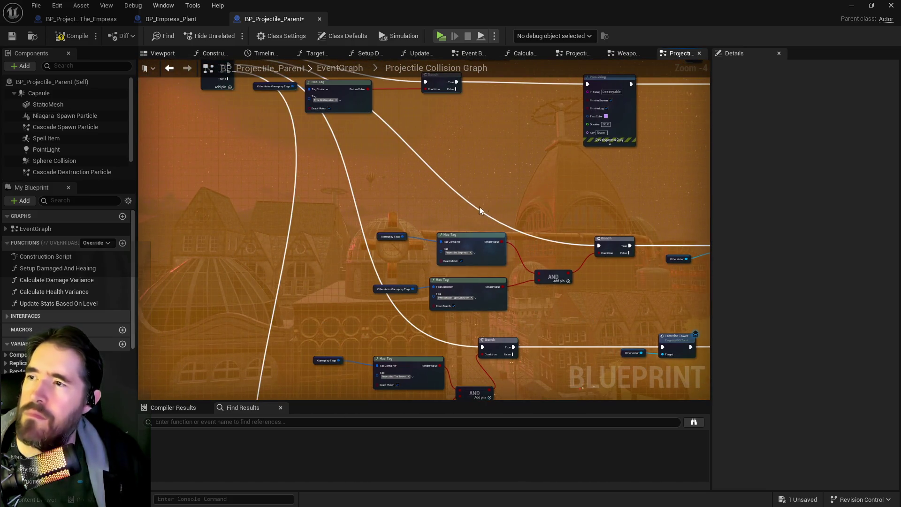
Wire the second Has Tag result onto the Branch condition pin
scroll(537, 310, up, 2)
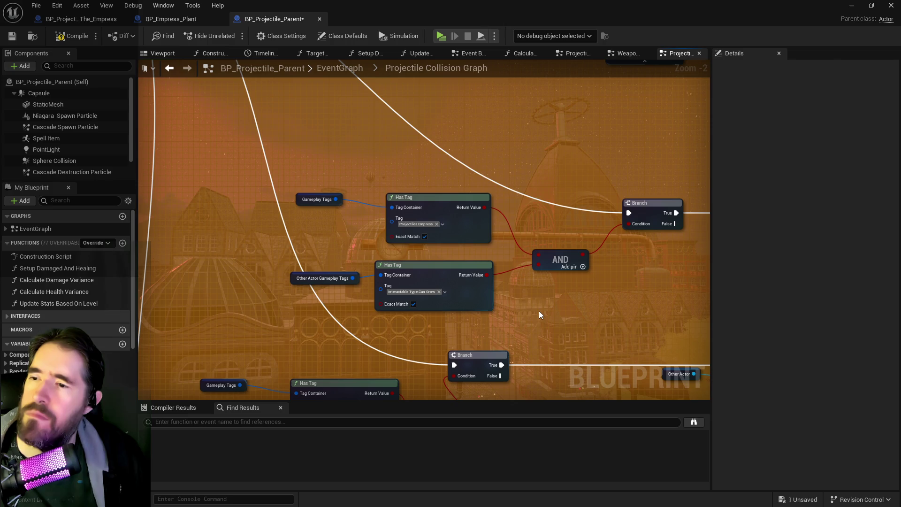
mouse_move(538, 310)
mouse_down()
mouse_move(471, 298)
mouse_move(490, 263)
mouse_move(483, 242)
mouse_up()
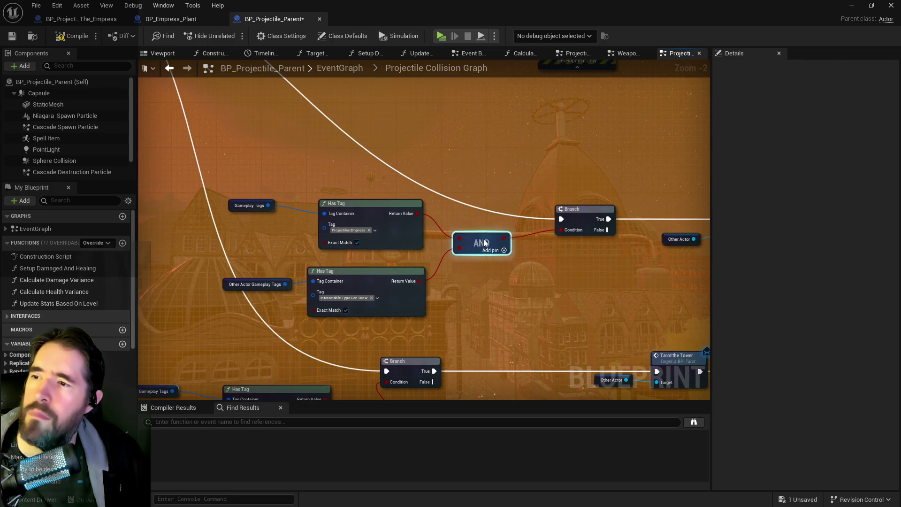
click(394, 251)
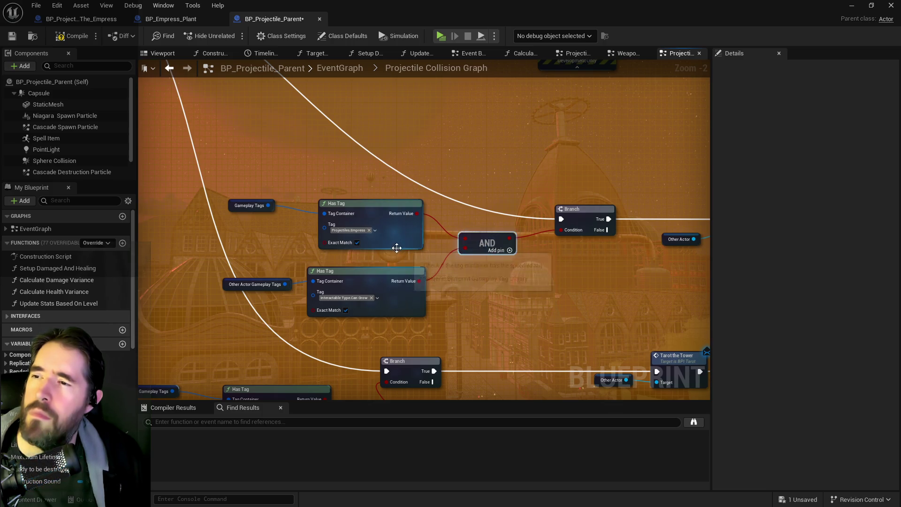
drag(394, 251, 449, 254)
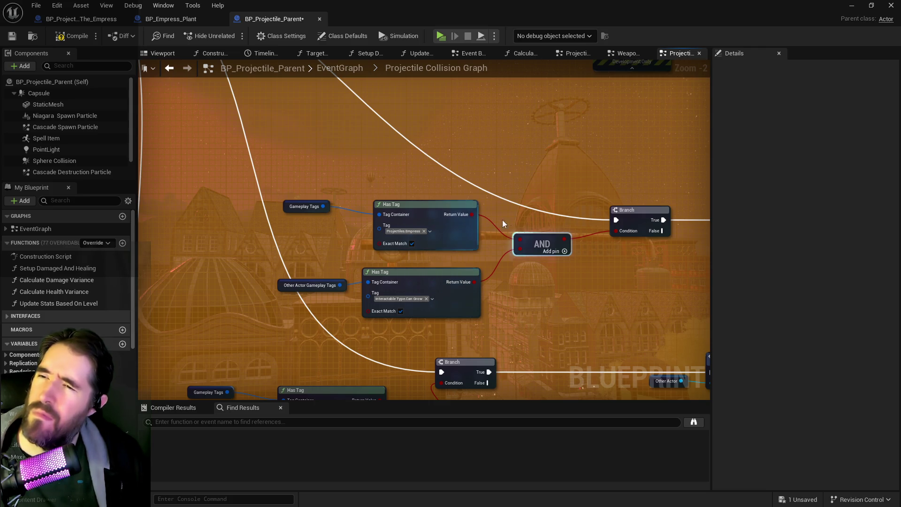
drag(473, 281, 615, 231)
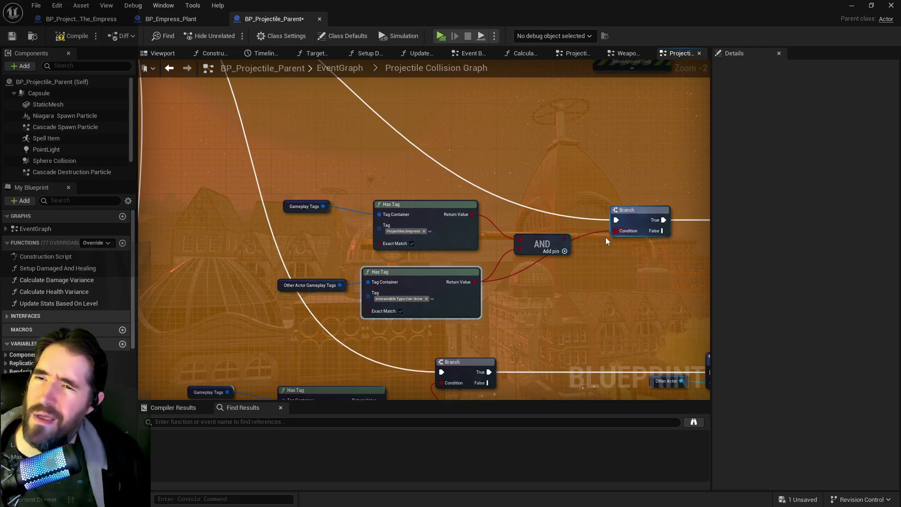
click(542, 244)
Move the second Has Tag and Other Actor Gameplay Tags nodes, and wire the first Has Tag into Branch Condition
drag(553, 295, 530, 186)
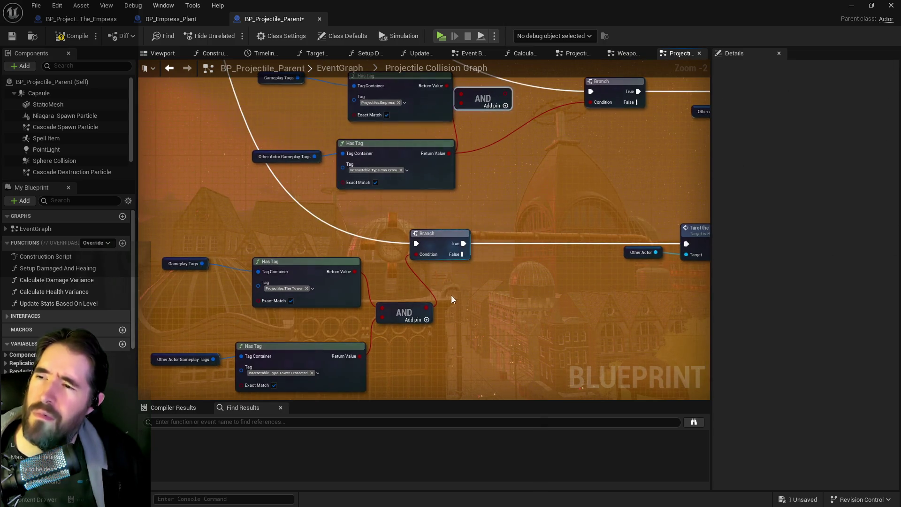
drag(451, 295, 516, 262)
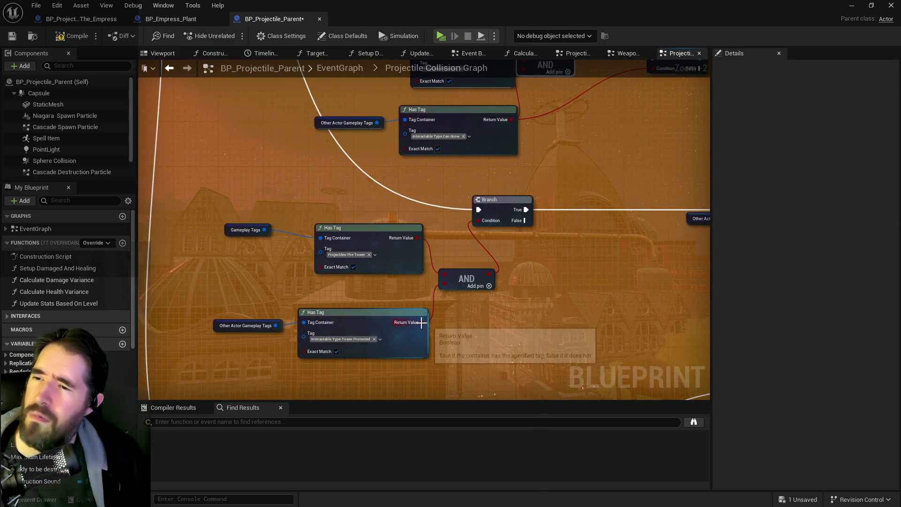
mouse_move(422, 322)
mouse_down()
mouse_move(440, 240)
mouse_move(416, 322)
mouse_up()
mouse_move(458, 198)
mouse_down()
mouse_move(414, 267)
mouse_move(340, 317)
mouse_up()
drag(219, 230, 320, 241)
drag(508, 254, 486, 244)
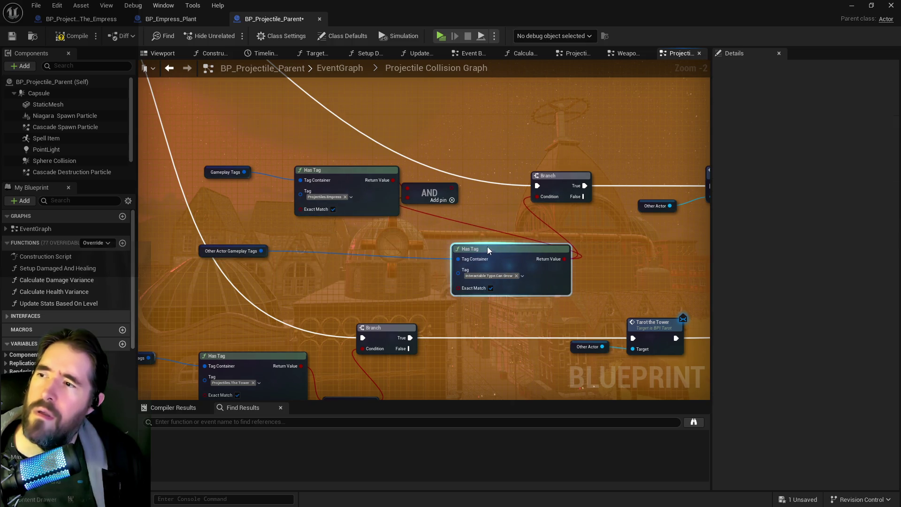
mouse_move(222, 254)
mouse_down()
mouse_move(265, 276)
mouse_move(396, 269)
mouse_up()
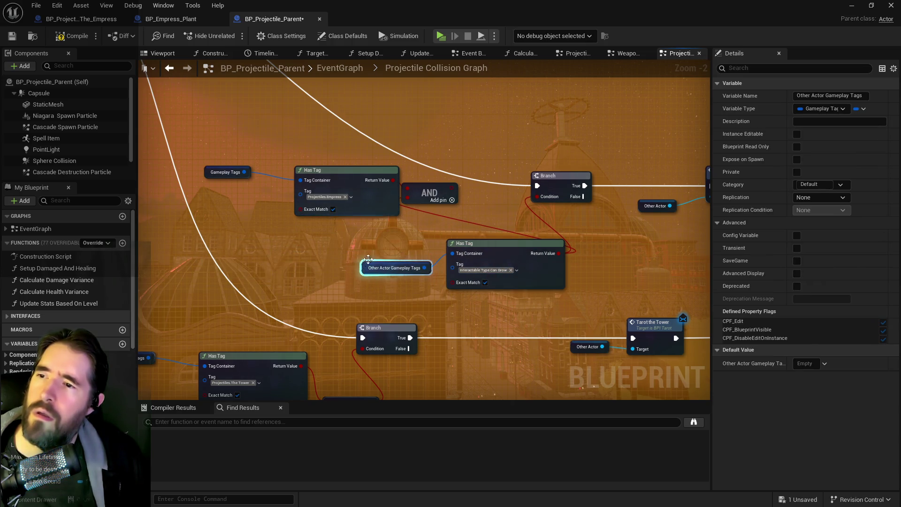
mouse_move(425, 188)
mouse_down()
mouse_move(460, 168)
mouse_move(463, 186)
mouse_up()
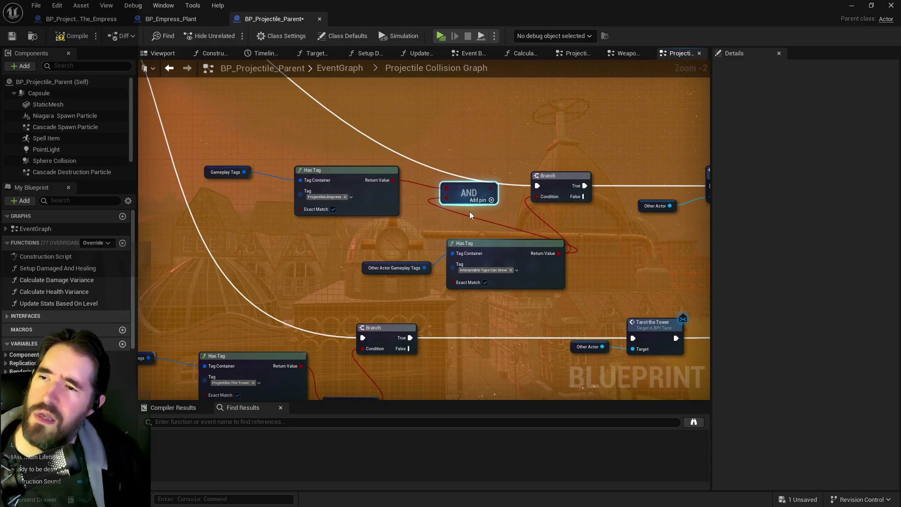
drag(390, 180, 535, 196)
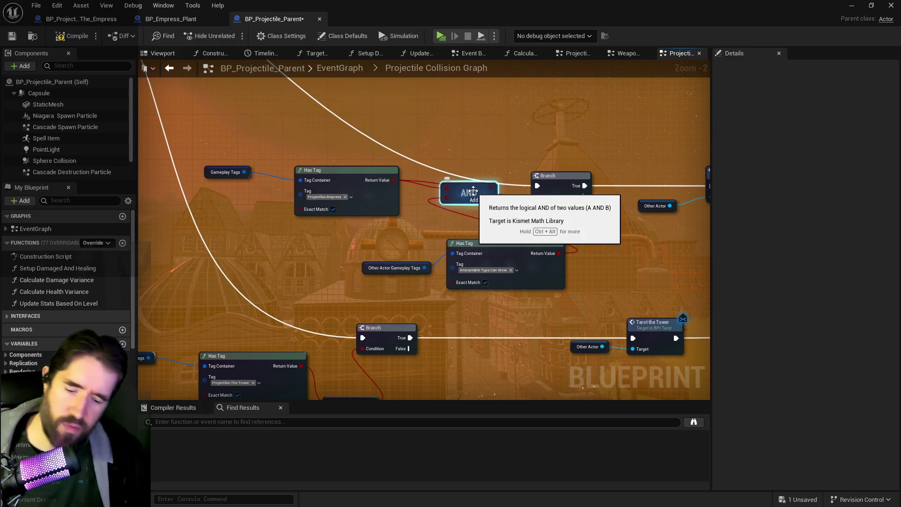
Replace the AND with a duplicated Branch chained before Tarot the Empress, conditioned on the second Has Tag
key(Delete)
drag(502, 221, 366, 223)
drag(431, 184, 386, 184)
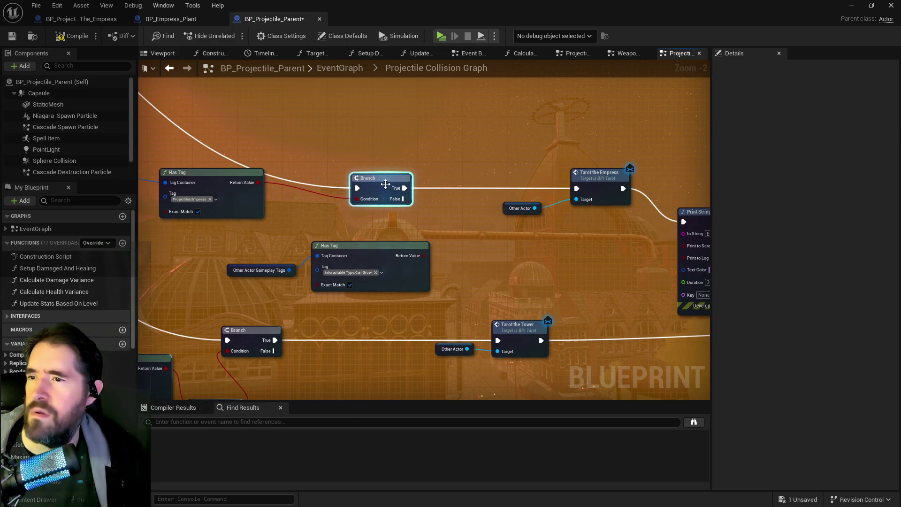
key(ctrl+c)
key(ctrl+v)
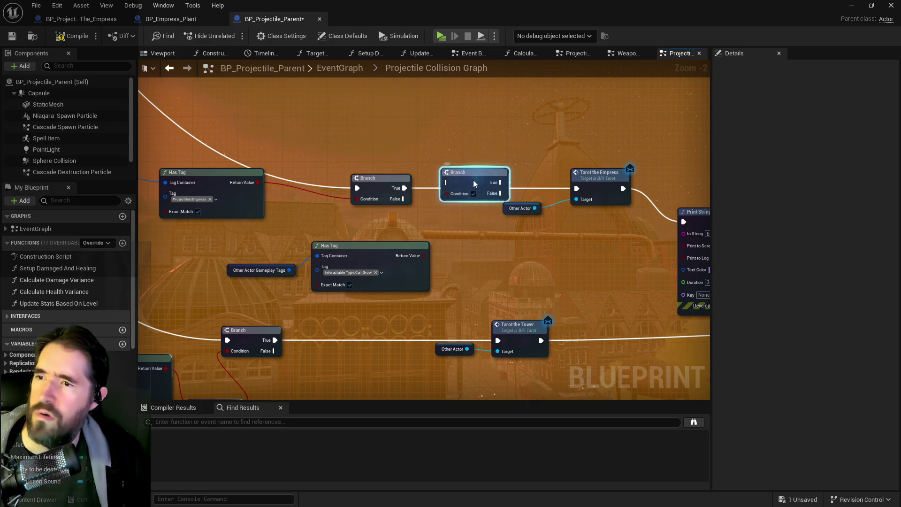
drag(474, 184, 470, 191)
drag(405, 188, 440, 189)
drag(496, 188, 577, 188)
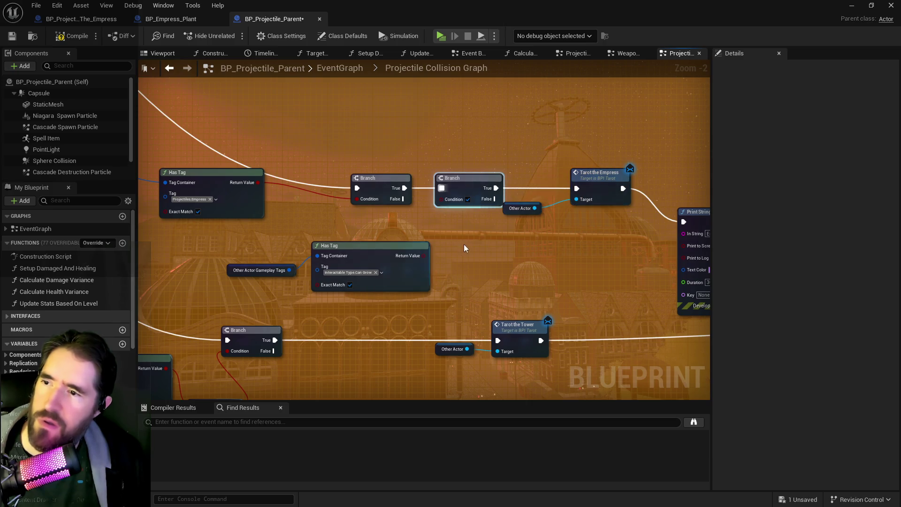
drag(424, 256, 441, 200)
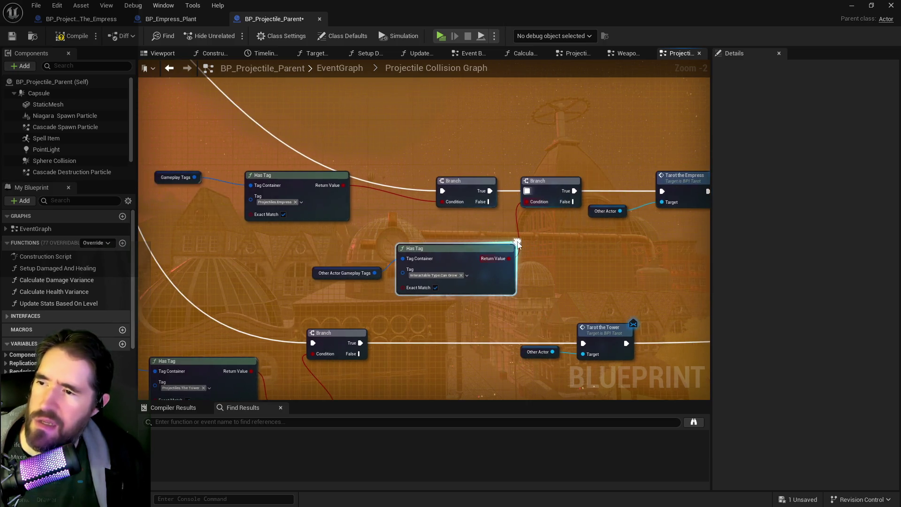
Compile and save the BP_Projectile_Parent blueprint
drag(437, 236, 470, 245)
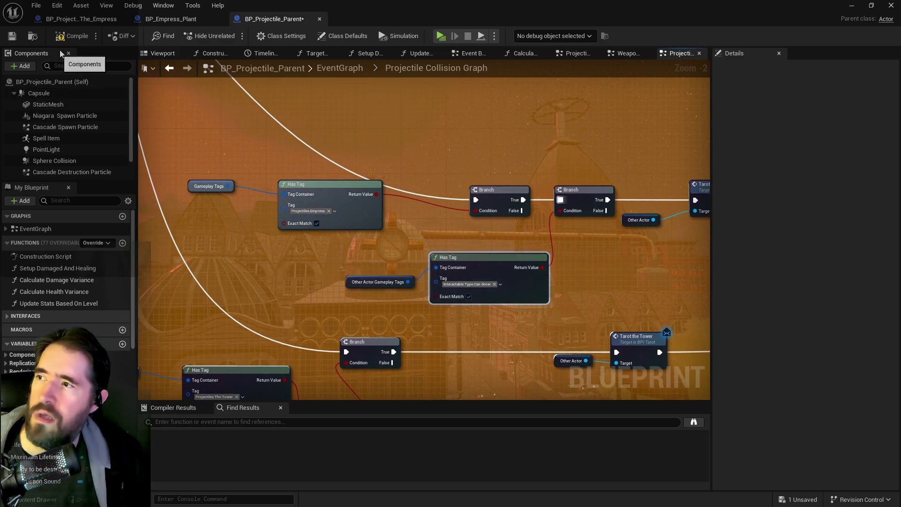
click(71, 36)
click(12, 36)
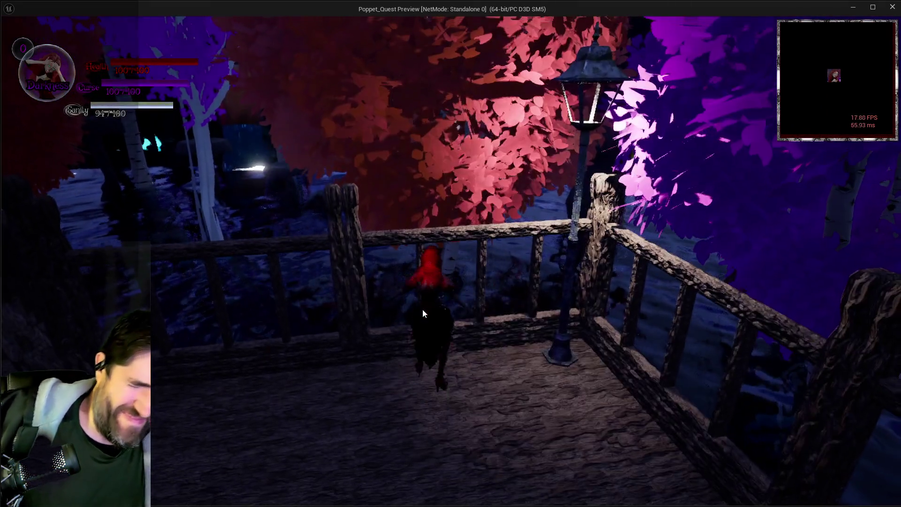
Switch to The World card, run along the bridge to the waterside fence, and use its ability
key(q)
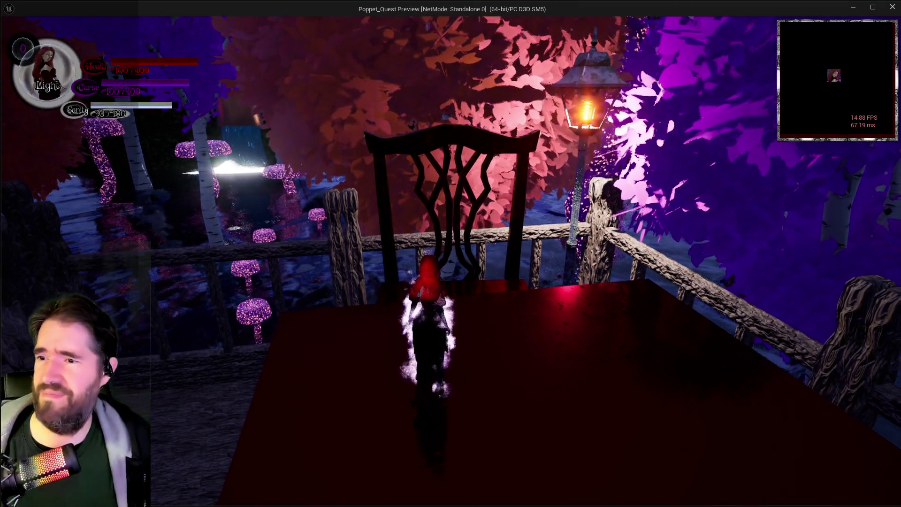
key(q)
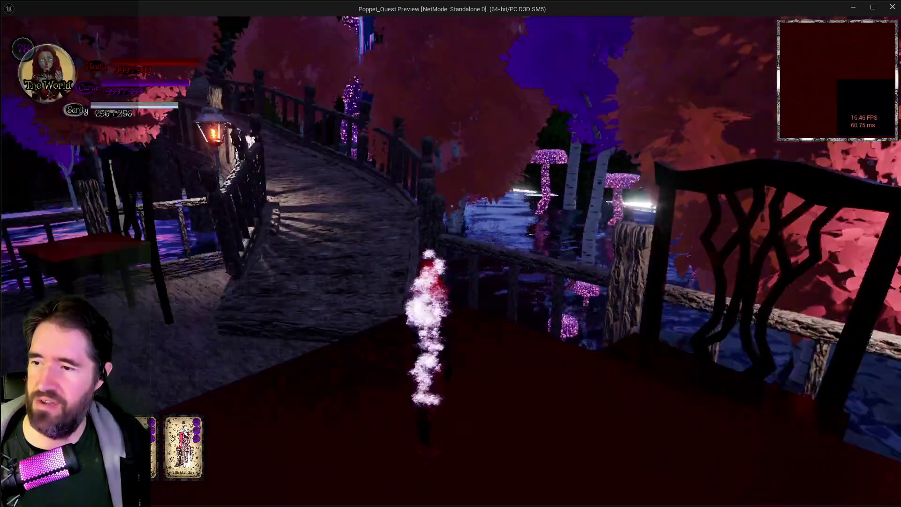
key(w)
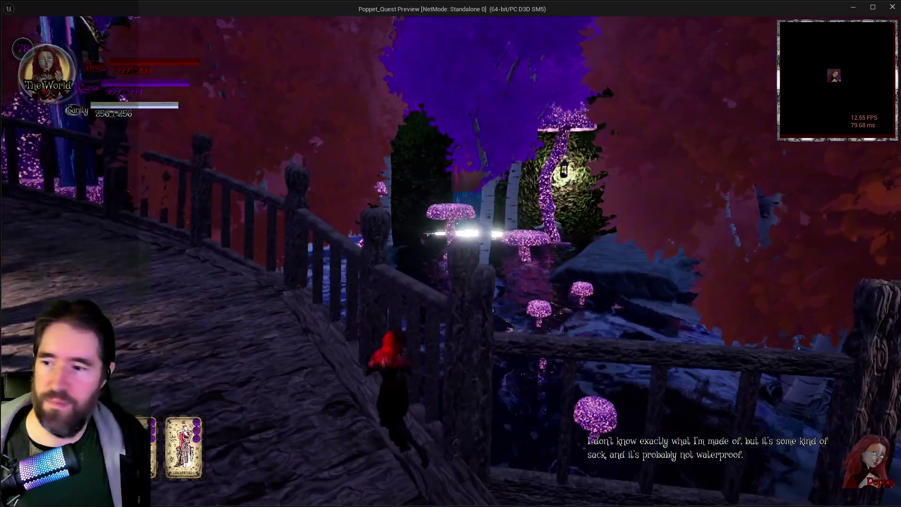
key(w)
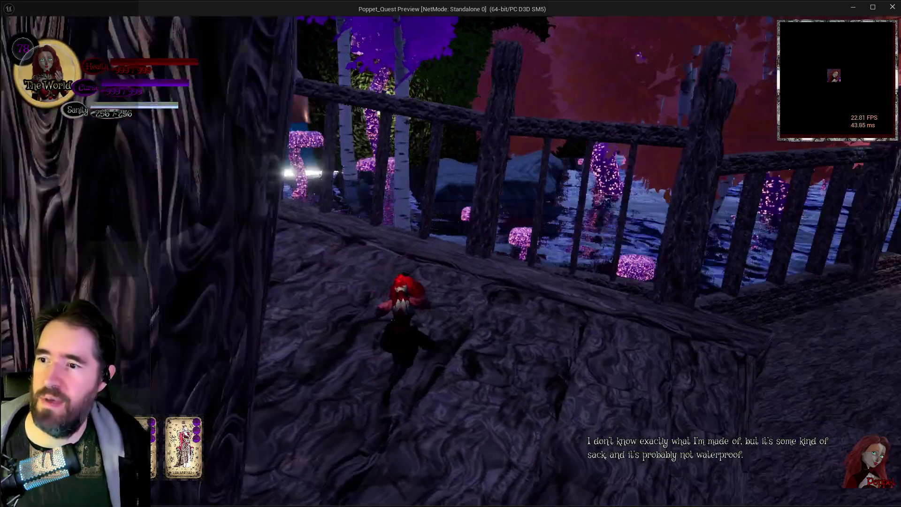
key(w)
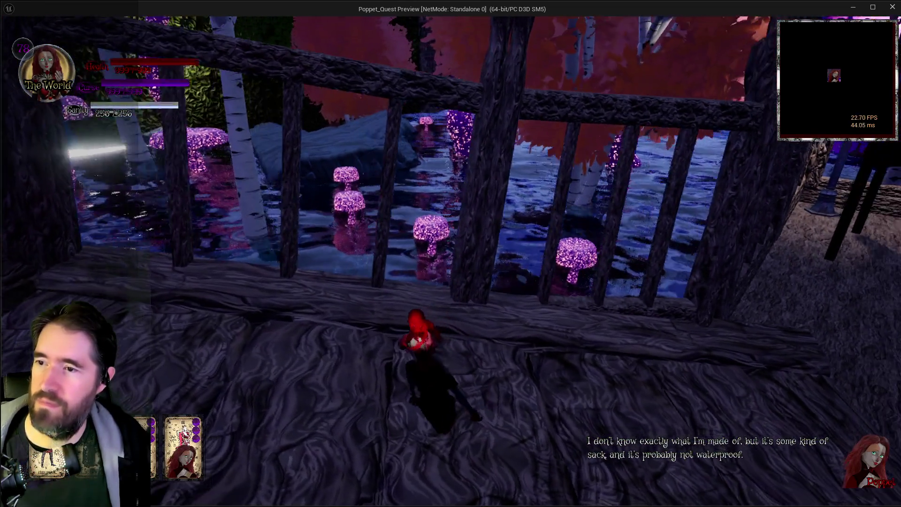
key(w)
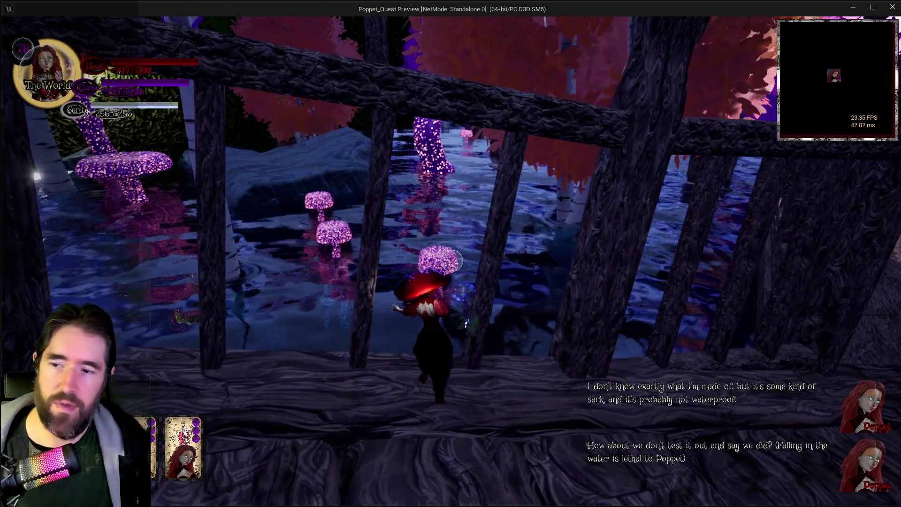
key(w)
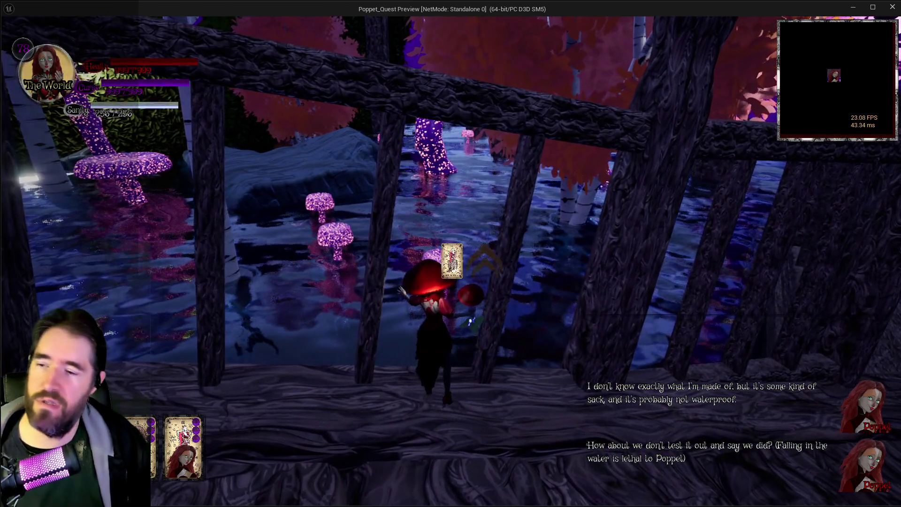
key(e)
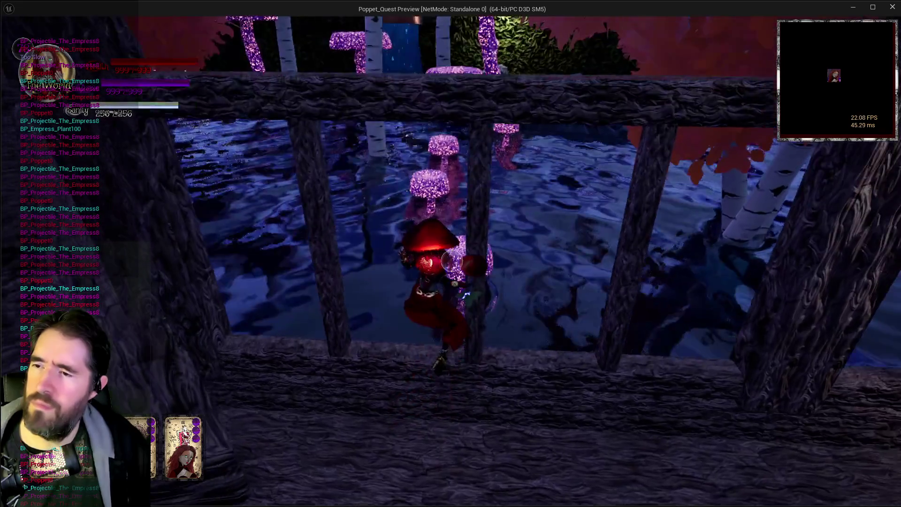
Fire a projectile at the glowing mushrooms, then pause and close the game preview
key(w)
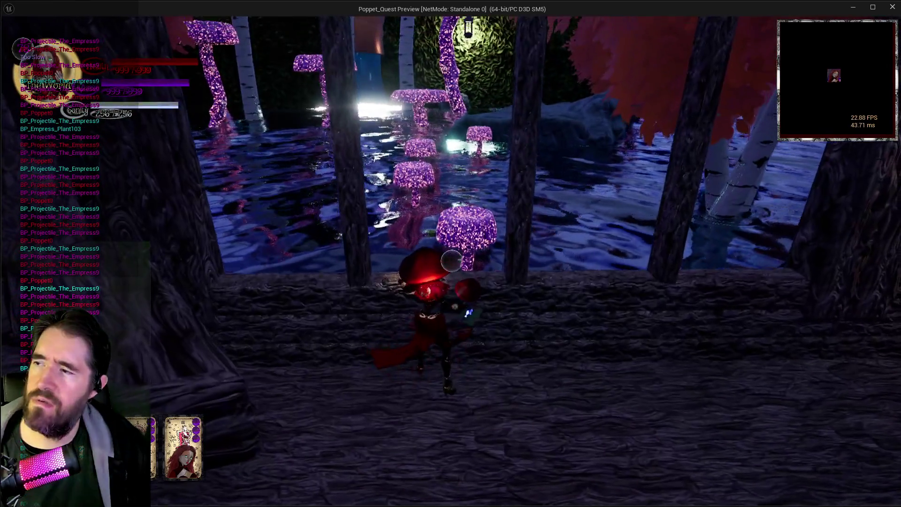
click(452, 261)
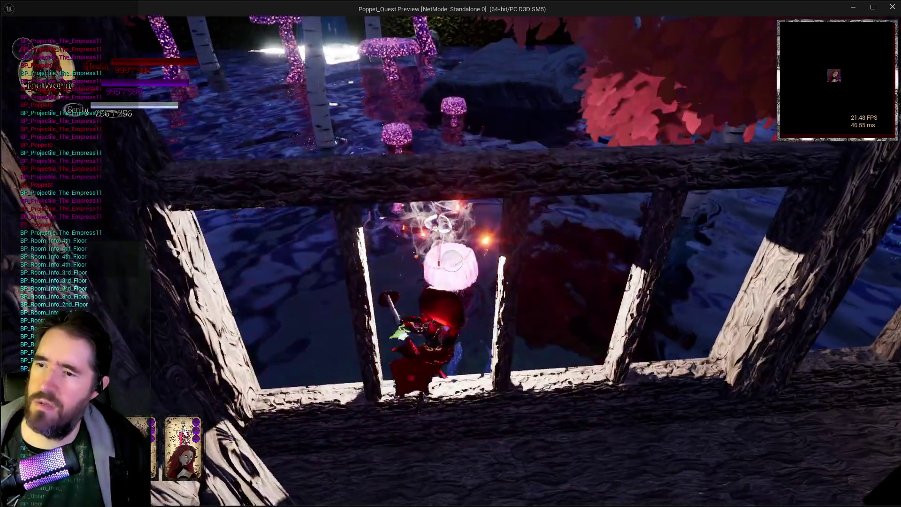
key(w)
key(w)
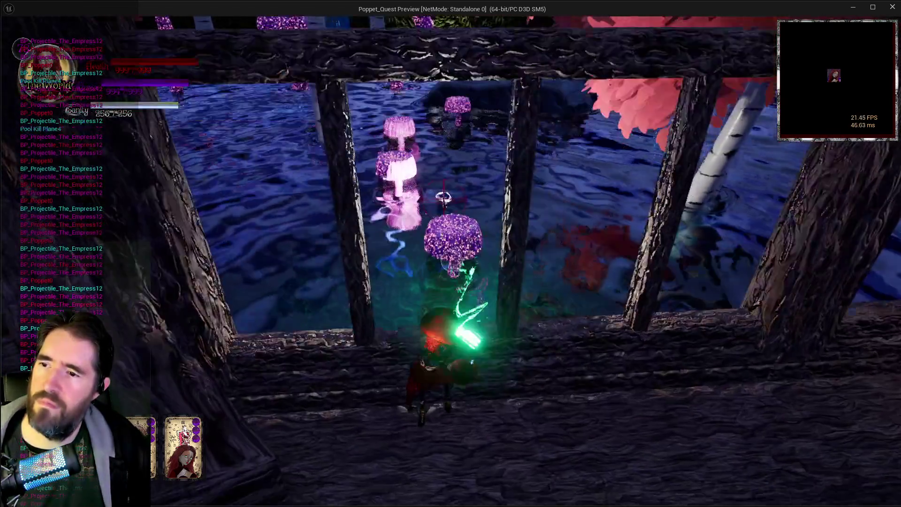
key(w)
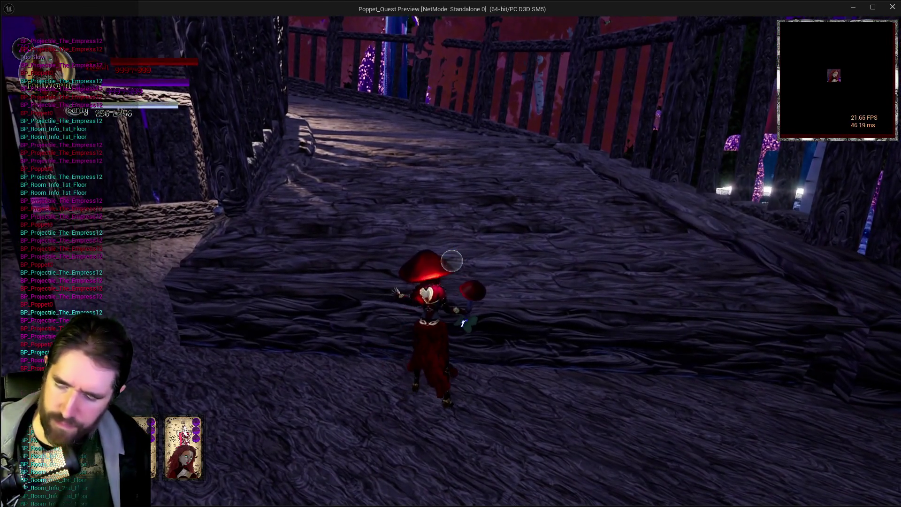
key(Escape)
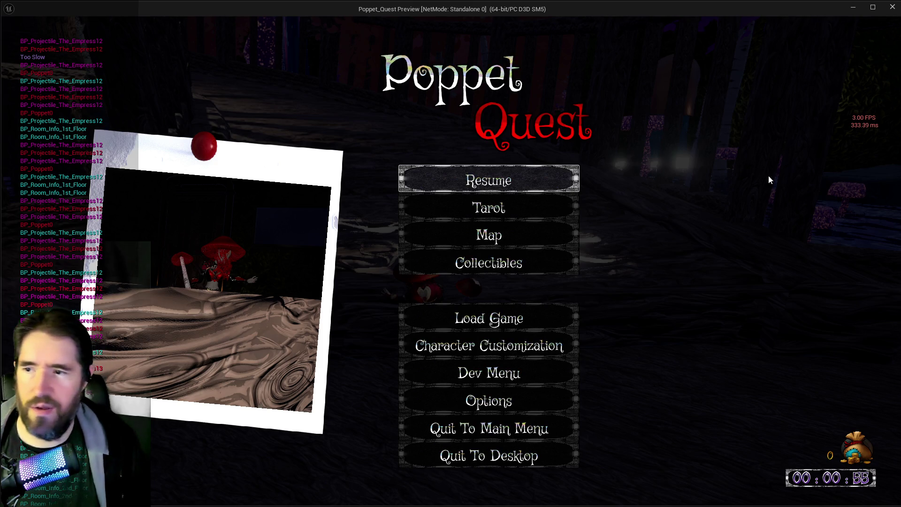
click(892, 6)
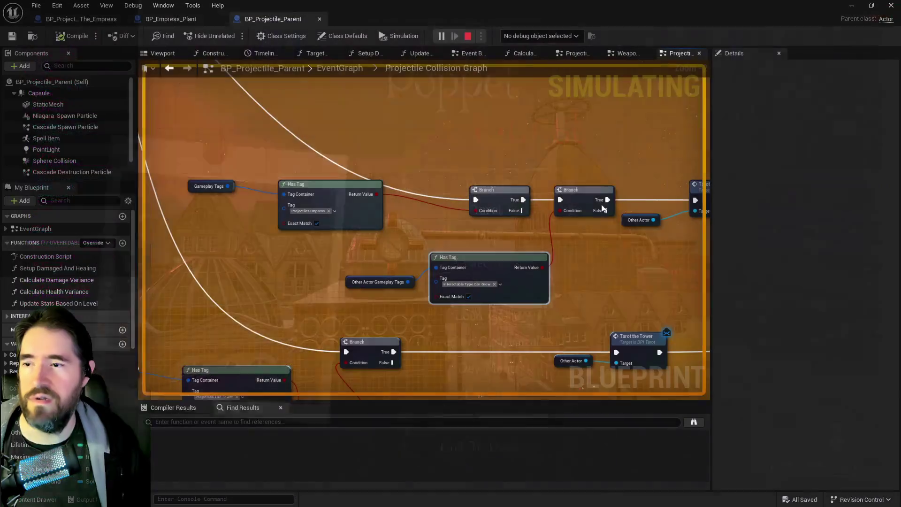